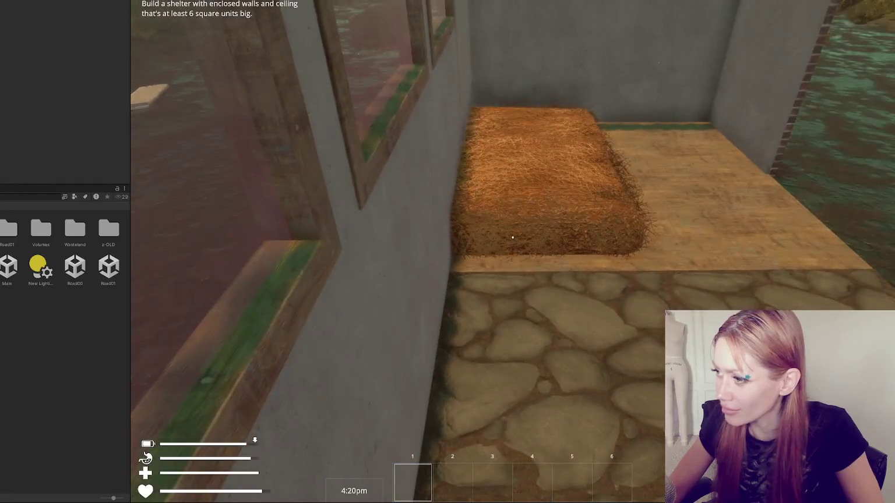
# - Walk up to the hay bale and interact with it, then pause and stop Play mode
pyautogui.press('w')
pyautogui.press('s')
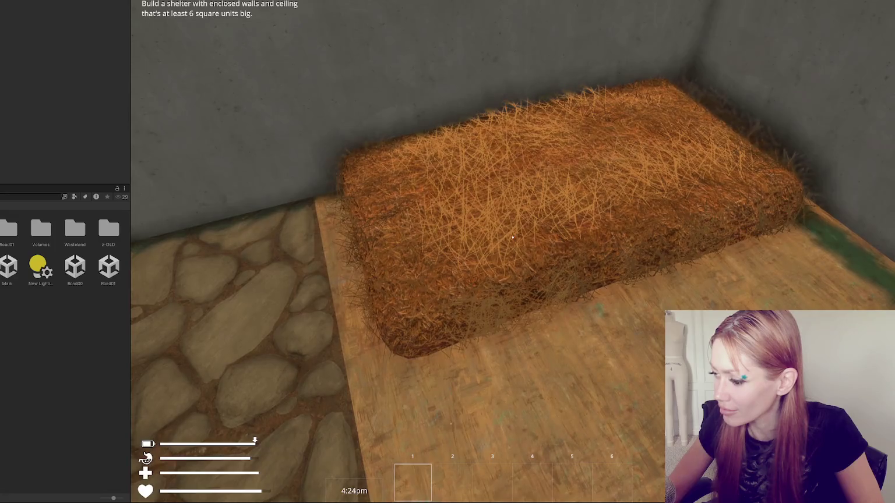
pyautogui.press('w')
pyautogui.click(512, 237)
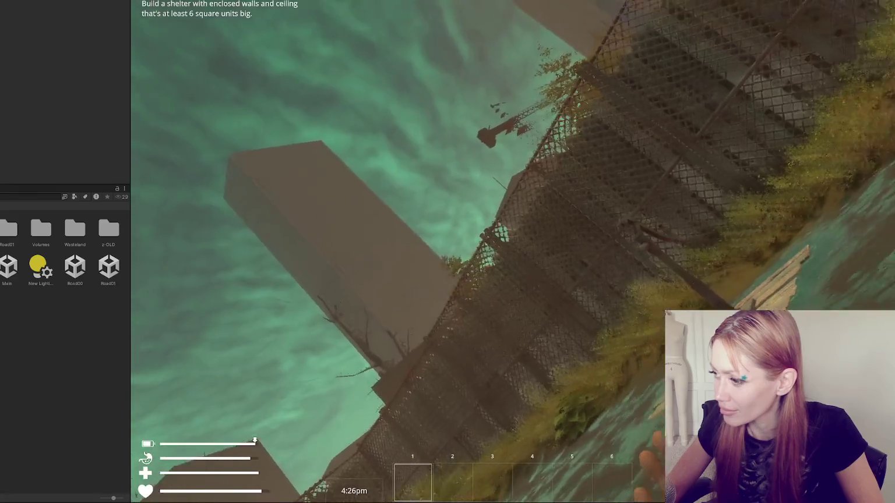
pyautogui.press('Escape')
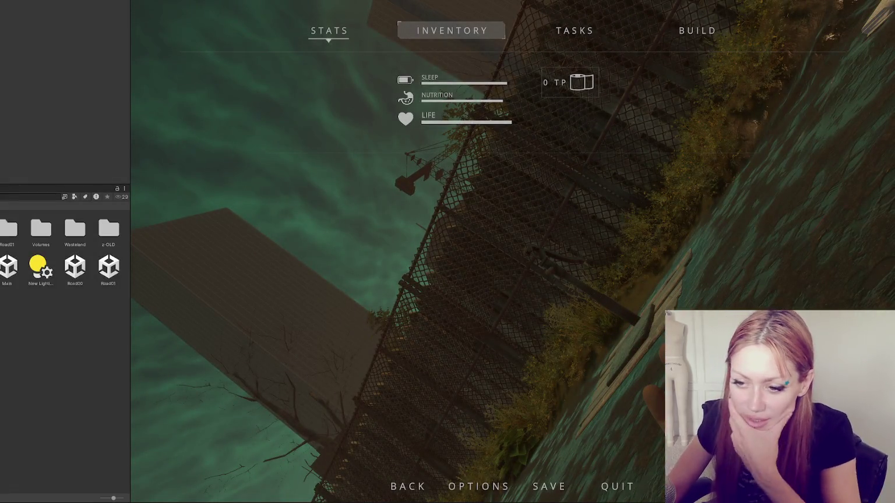
pyautogui.hotkey('ctrl', 'p')
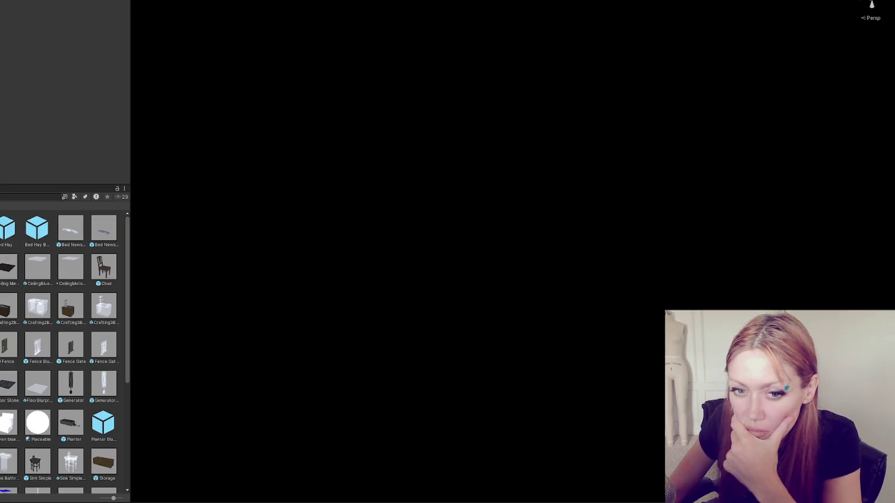
# - Open the Bed Hay prefab, expand its Box Collider and widen it slightly along X
pyautogui.scroll(-5, 57, 337)
pyautogui.scroll(5, 55, 333)
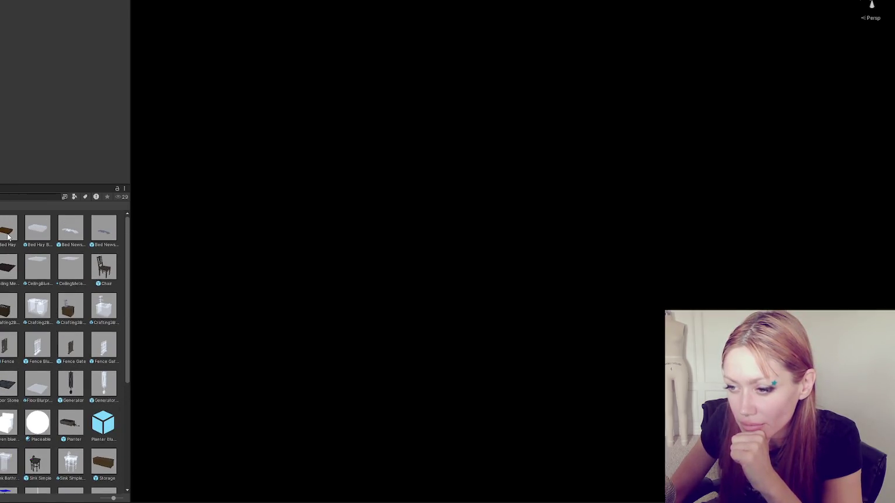
pyautogui.doubleClick(8, 236)
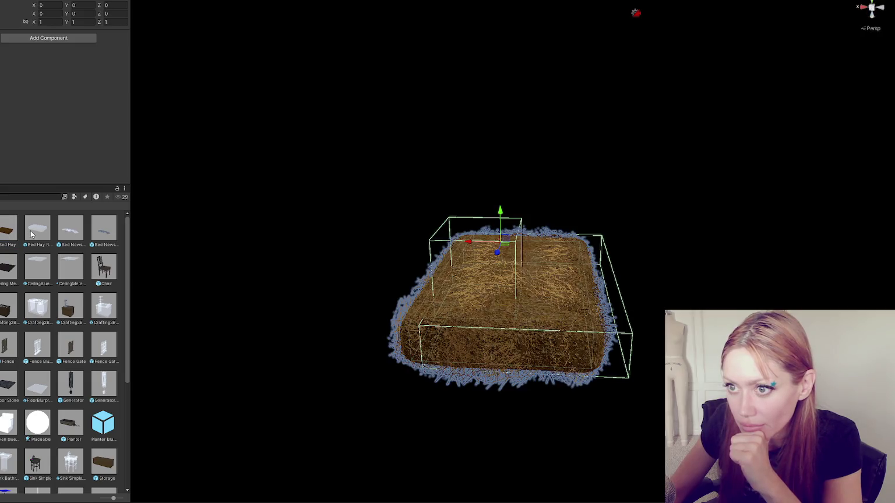
pyautogui.click(2, 47)
pyautogui.click(23, 44)
pyautogui.moveTo(504, 233)
pyautogui.mouseDown()
pyautogui.moveTo(539, 353)
pyautogui.moveTo(606, 242)
pyautogui.moveTo(588, 245)
pyautogui.mouseUp()
pyautogui.moveTo(486, 257)
pyautogui.mouseDown()
pyautogui.moveTo(490, 303)
pyautogui.moveTo(470, 329)
pyautogui.moveTo(475, 323)
pyautogui.mouseUp()
pyautogui.moveTo(529, 311)
pyautogui.mouseDown()
pyautogui.moveTo(378, 381)
pyautogui.moveTo(584, 260)
pyautogui.moveTo(673, 148)
pyautogui.moveTo(562, 257)
pyautogui.moveTo(577, 260)
pyautogui.moveTo(545, 312)
pyautogui.mouseUp()
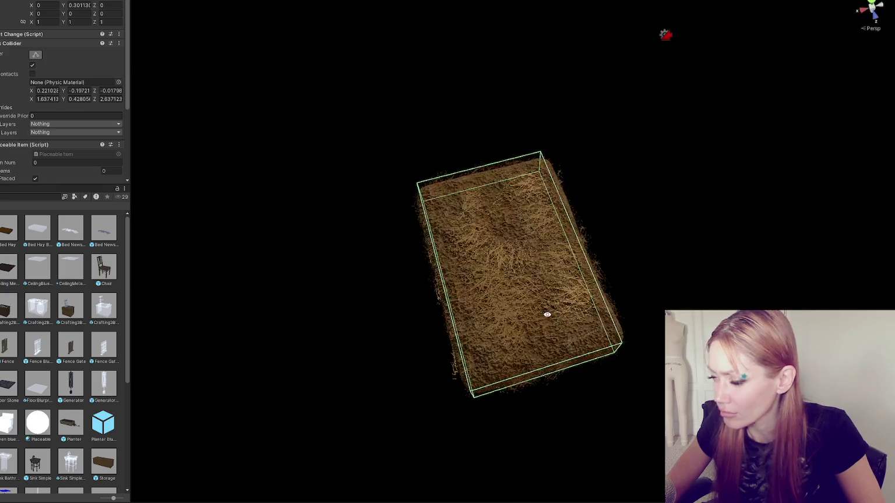
# - Inspect the hay bed's child cubes, mesh and parent, shifting the bale slightly along X
pyautogui.click(545, 311)
pyautogui.click(425, 230)
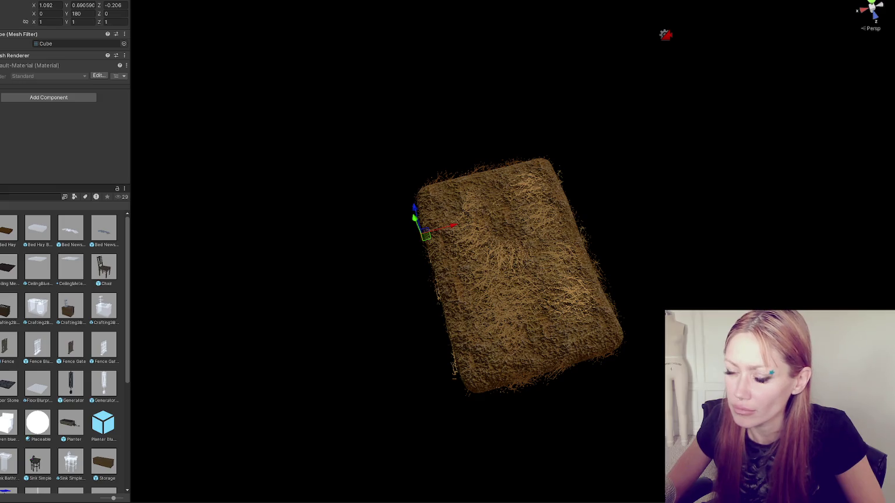
pyautogui.click(527, 227)
pyautogui.keyDown('alt'); pyautogui.moveTo(479, 184); pyautogui.dragTo(439, 58); pyautogui.keyUp('alt')
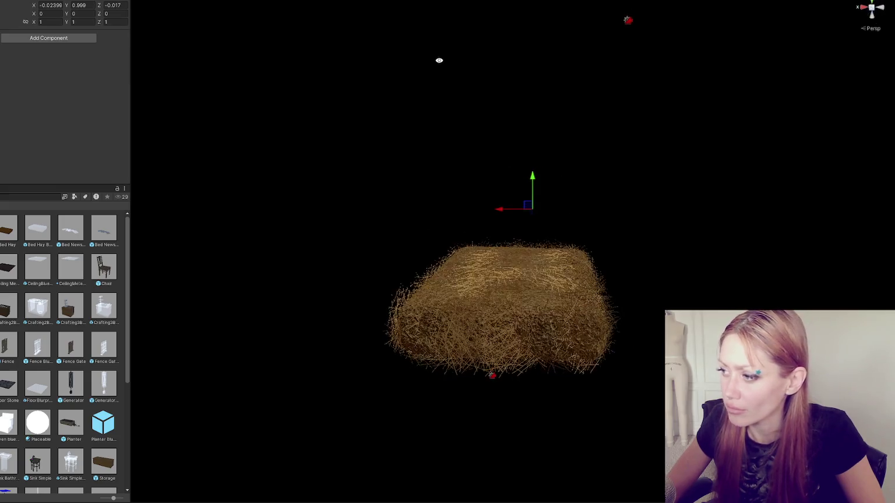
pyautogui.moveTo(497, 211); pyautogui.dragTo(460, 193)
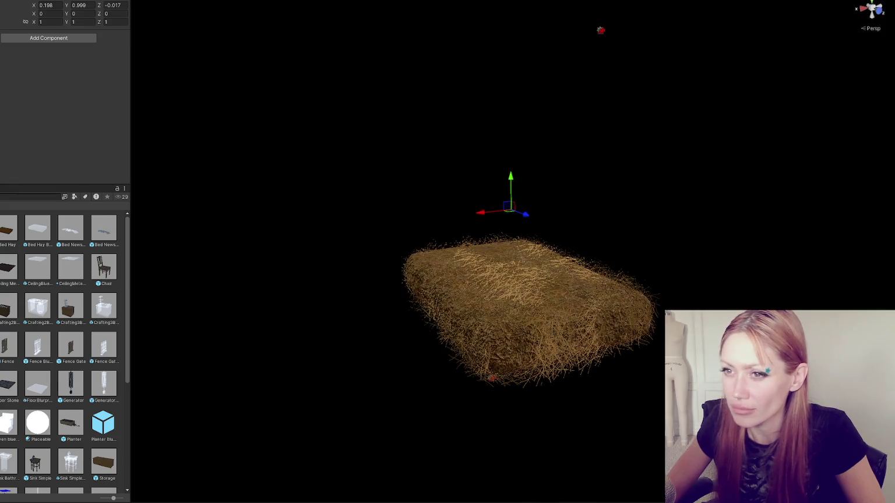
pyautogui.click(506, 256)
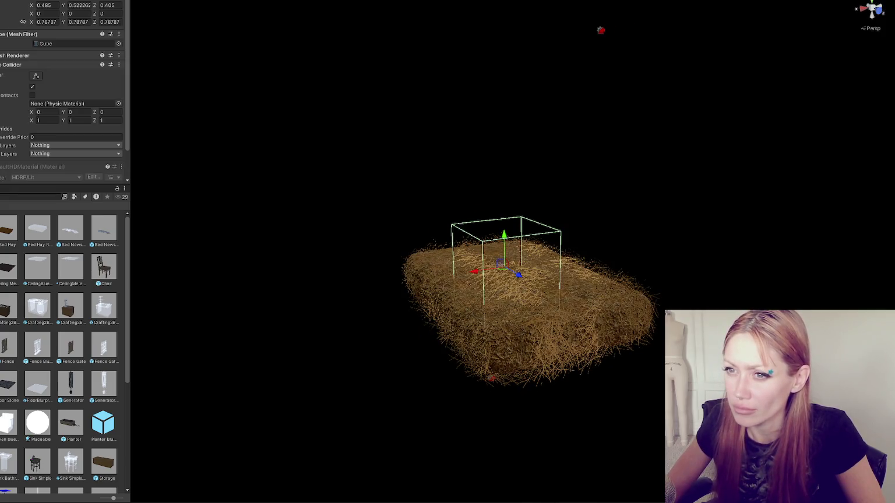
pyautogui.click(507, 268)
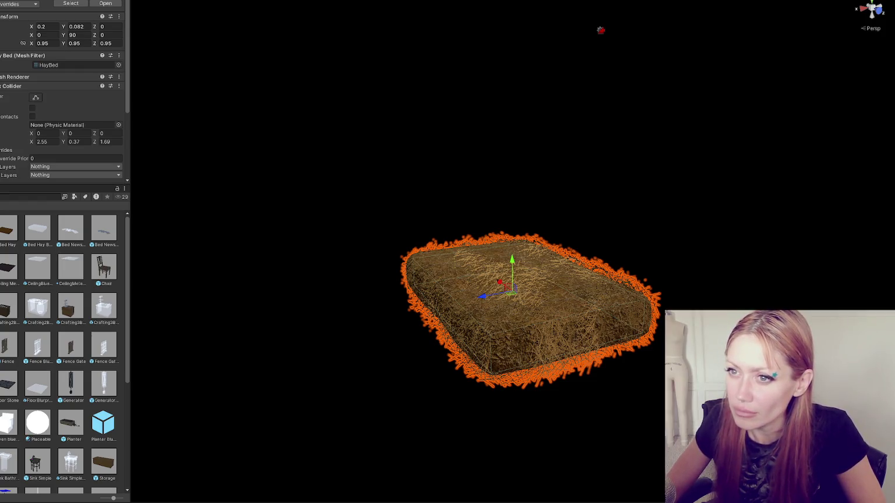
pyautogui.click(507, 268)
# - Open the Bed Hay Blueprint prefab and check its mattress mesh and decal box collider
pyautogui.click(45, 229)
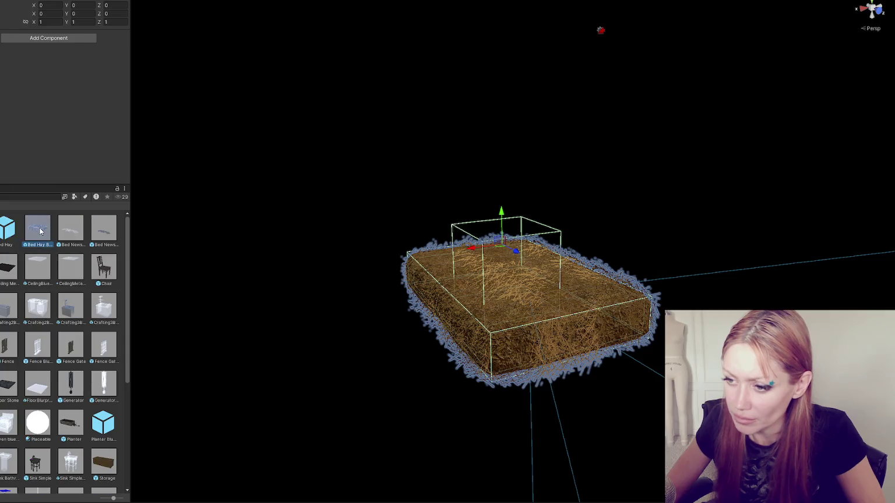
pyautogui.hotkey('ctrl', 'z')
pyautogui.hotkey('ctrl', 'z')
pyautogui.hotkey('ctrl', 'z')
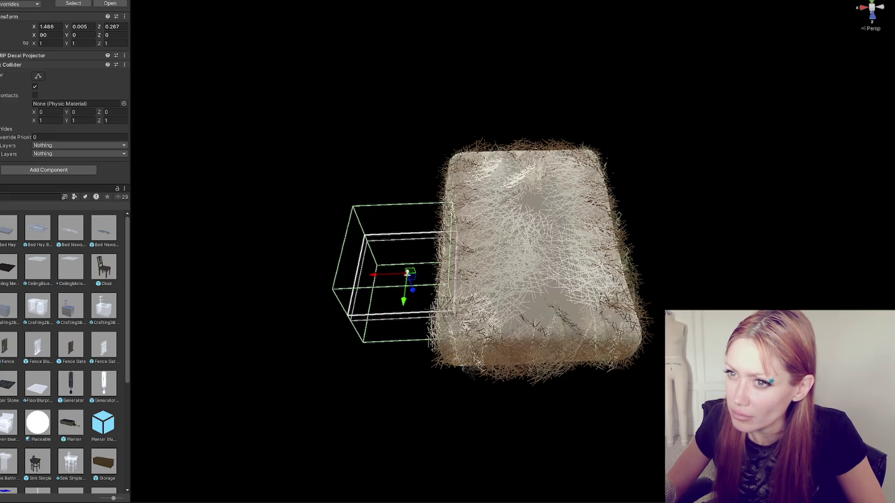
pyautogui.hotkey('ctrl', 'z')
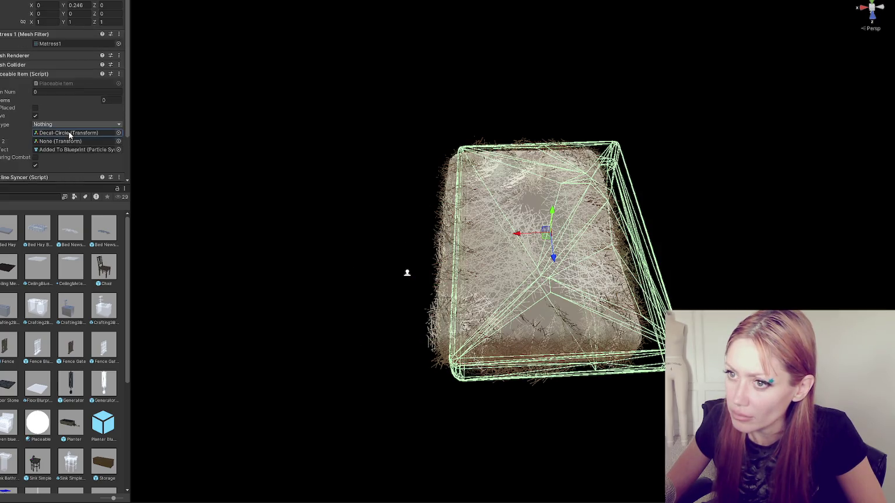
pyautogui.hotkey('ctrl', 'z')
pyautogui.hotkey('ctrl', 'z')
pyautogui.hotkey('ctrl', 'z')
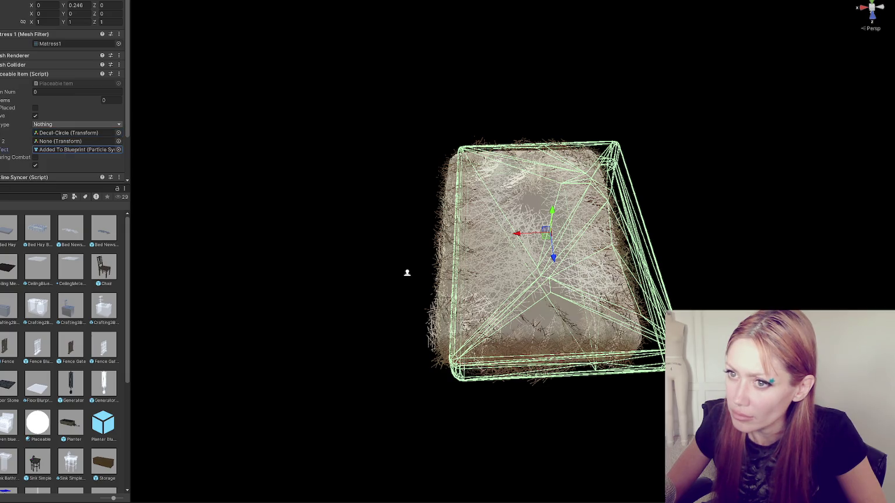
pyautogui.moveTo(366, 208)
pyautogui.mouseDown()
pyautogui.moveTo(313, 168)
pyautogui.moveTo(410, 173)
pyautogui.moveTo(250, 229)
pyautogui.mouseUp()
pyautogui.hotkey('ctrl', 'z')
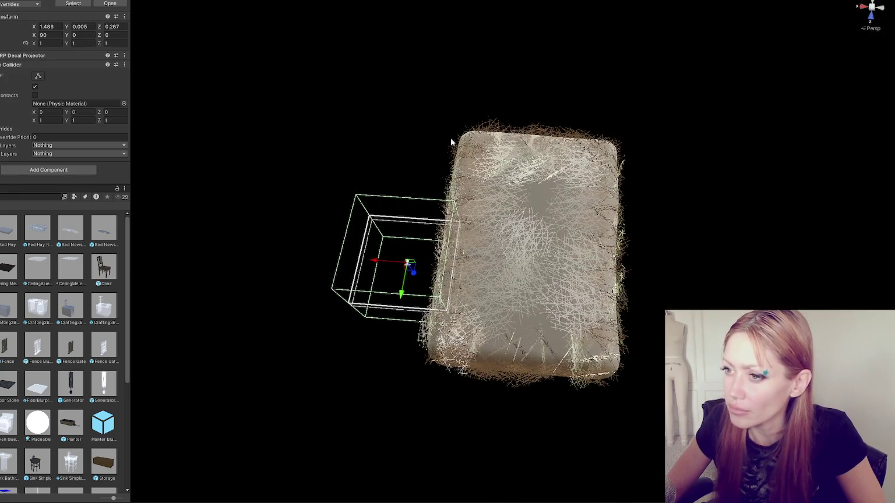
pyautogui.scroll(2, 554, 143)
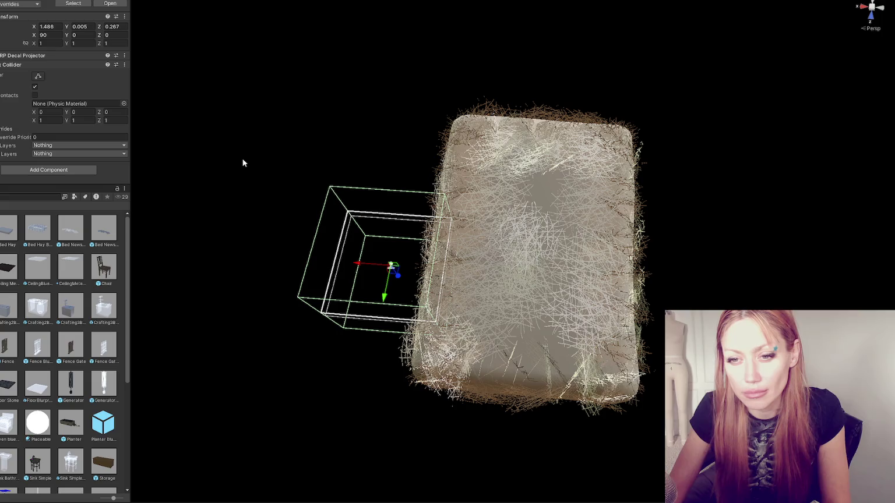
# - Collapse the decal box's collider settings, inspect the hay mesh, and reselect the decal projector
pyautogui.moveTo(309, 155)
pyautogui.mouseDown()
pyautogui.moveTo(316, 205)
pyautogui.moveTo(439, 184)
pyautogui.moveTo(370, 177)
pyautogui.moveTo(331, 197)
pyautogui.mouseUp()
pyautogui.scroll(3, 393, 186)
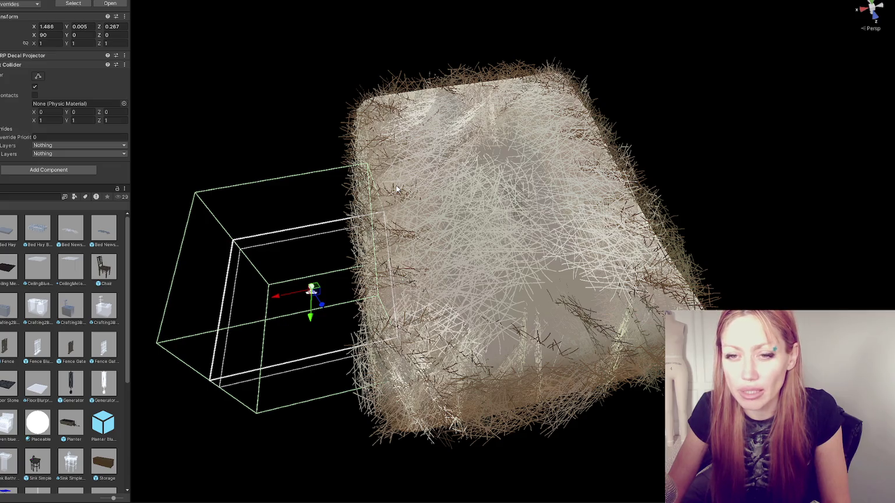
pyautogui.moveTo(405, 178)
pyautogui.keyDown('alt'); pyautogui.mouseDown()
pyautogui.moveTo(499, 129)
pyautogui.moveTo(521, 157)
pyautogui.moveTo(501, 142)
pyautogui.moveTo(437, 138)
pyautogui.mouseUp(); pyautogui.keyUp('alt')
pyautogui.moveTo(535, 169)
pyautogui.keyDown('alt'); pyautogui.mouseDown()
pyautogui.moveTo(503, 113)
pyautogui.moveTo(483, 204)
pyautogui.mouseUp(); pyautogui.keyUp('alt')
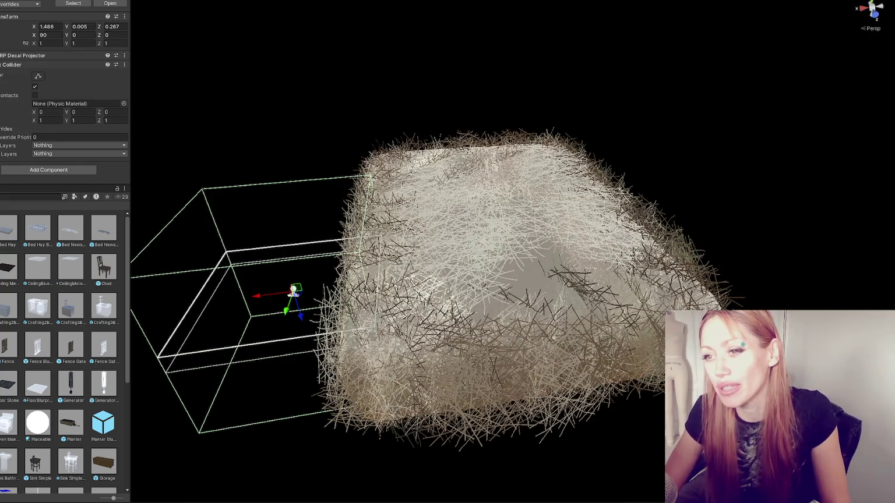
pyautogui.click(17, 65)
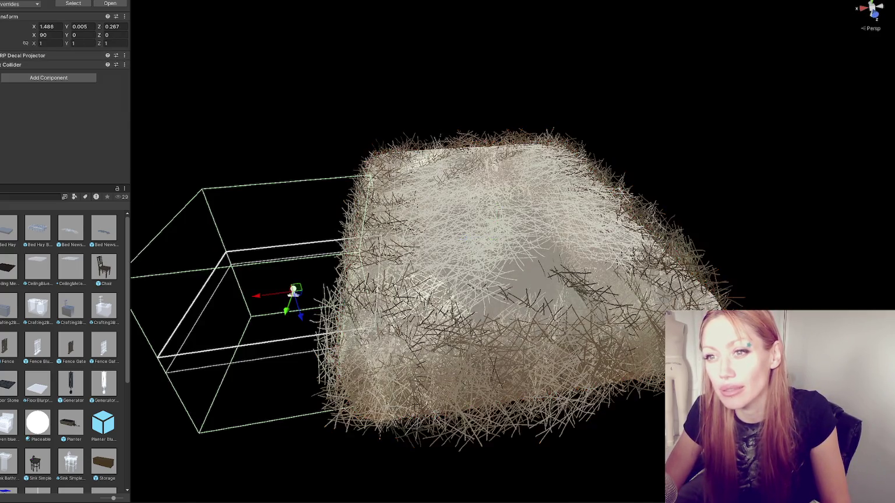
pyautogui.click(477, 268)
pyautogui.click(477, 268)
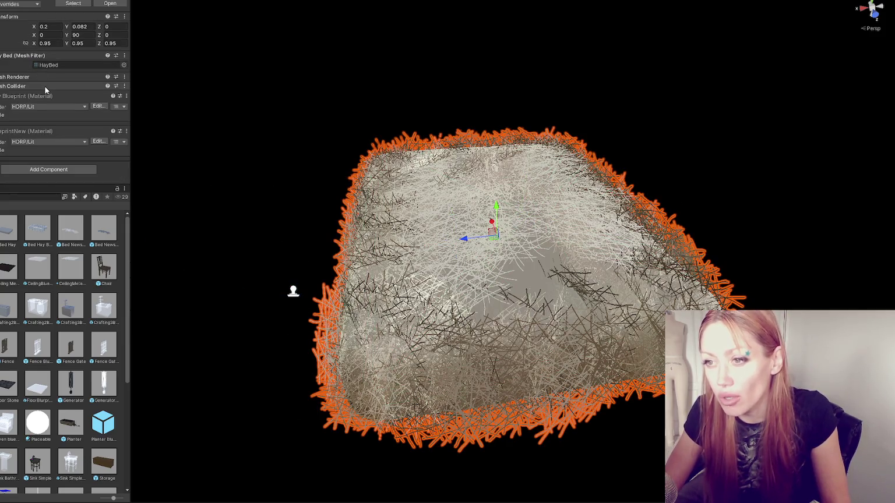
pyautogui.click(293, 291)
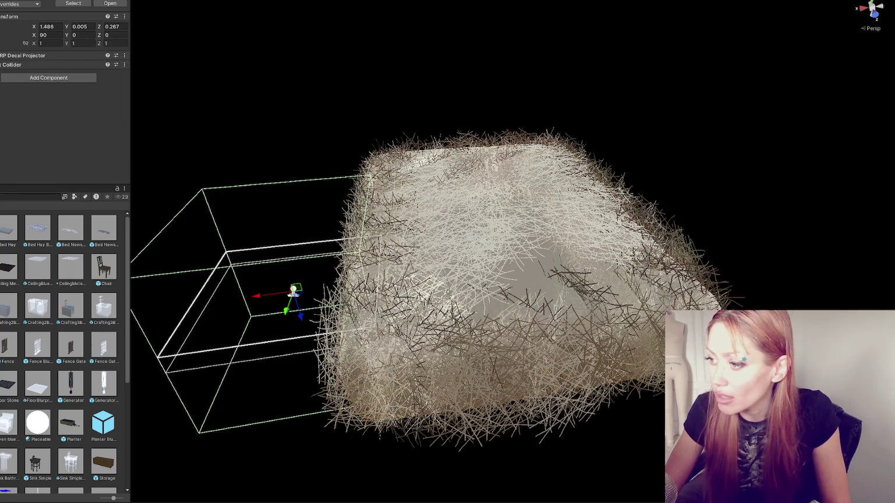
# - Move the decal box along X, setting Position X to -1.016
pyautogui.scroll(-5, 333, 186)
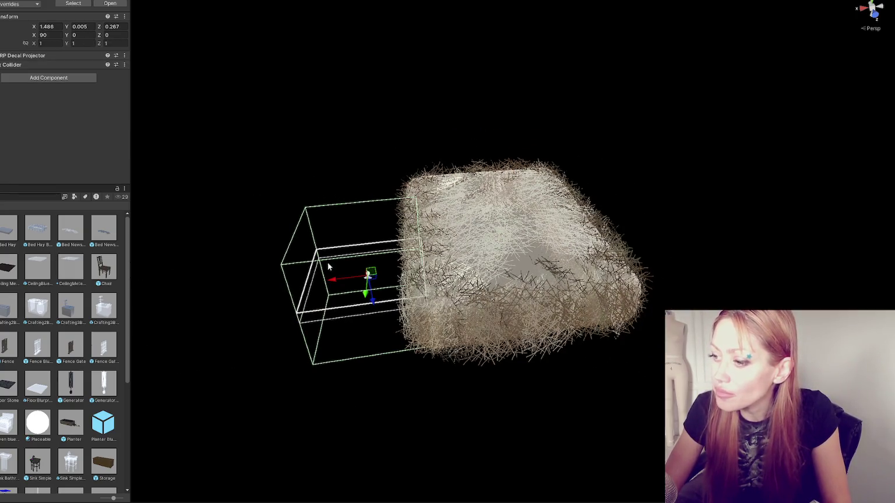
pyautogui.moveTo(333, 282); pyautogui.dragTo(330, 280)
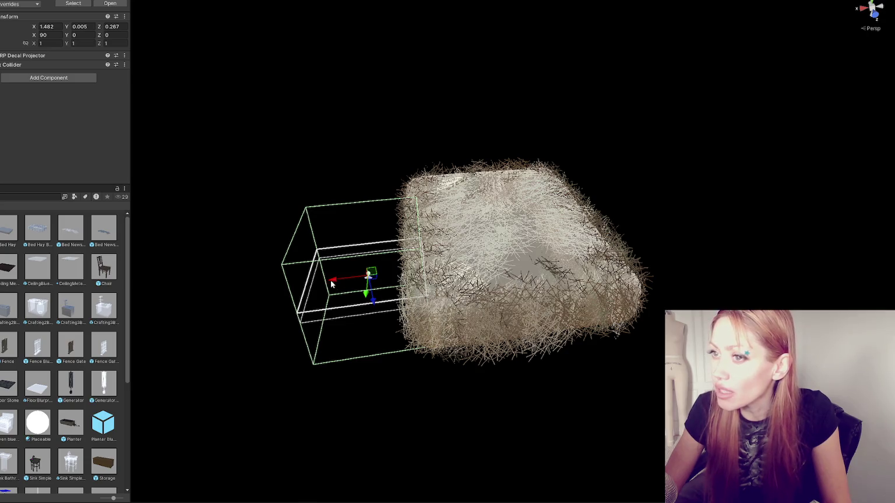
pyautogui.click(60, 27)
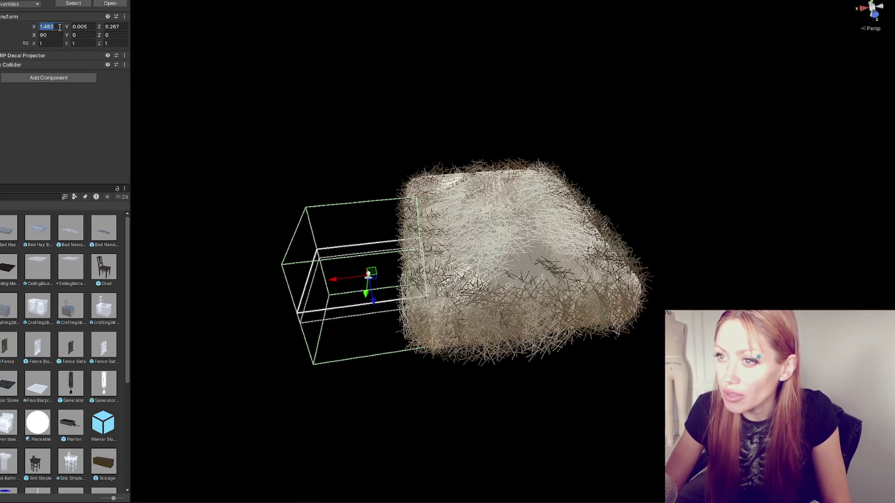
pyautogui.write('-1.016')
pyautogui.press('Return')
pyautogui.press('f')
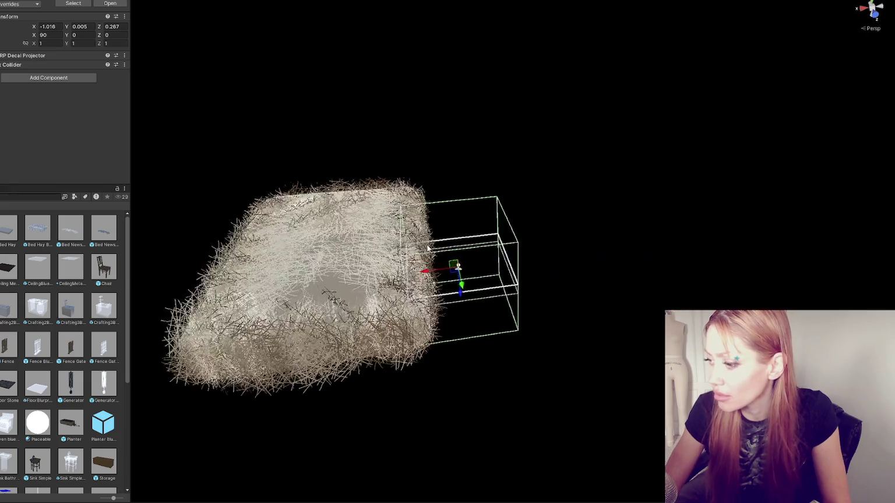
pyautogui.moveTo(426, 260); pyautogui.dragTo(438, 256)
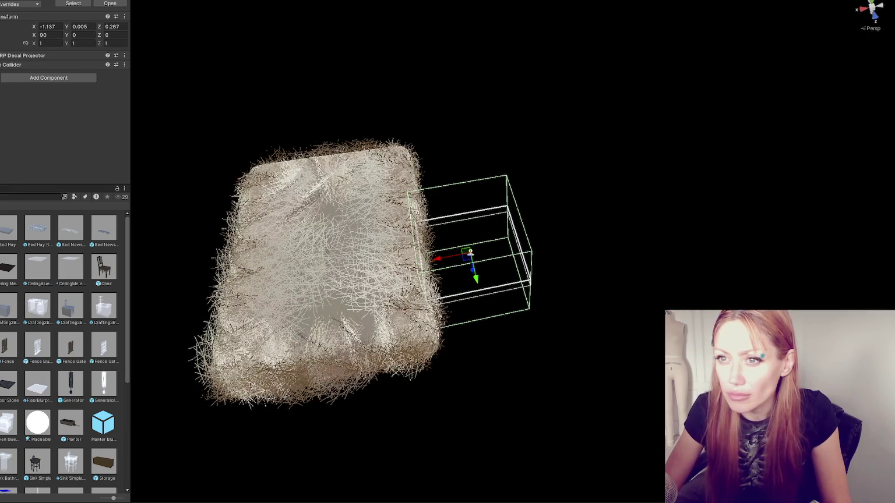
# - Try the hay bed at X -2, undo it, and nudge the decal box right to X -1.413
pyautogui.click(431, 262)
pyautogui.hotkey('ctrl', 'a')
pyautogui.write('-2')
pyautogui.hotkey('ctrl', 'z')
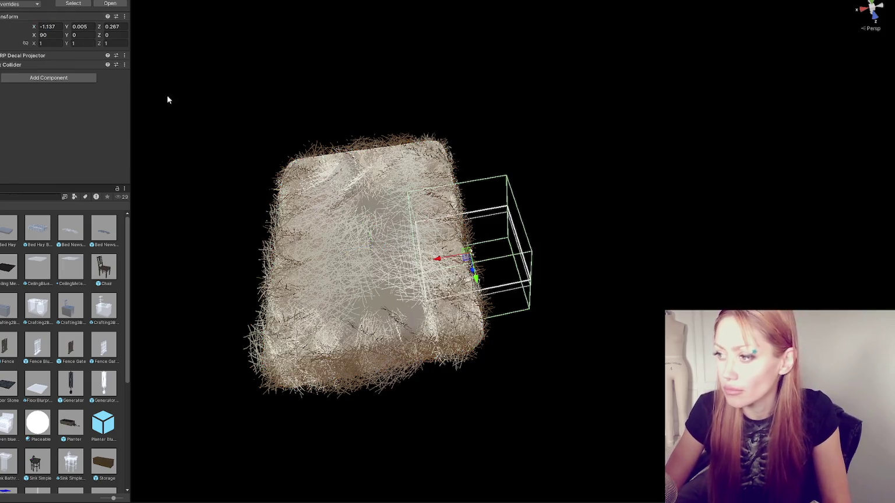
pyautogui.moveTo(466, 254); pyautogui.dragTo(470, 253)
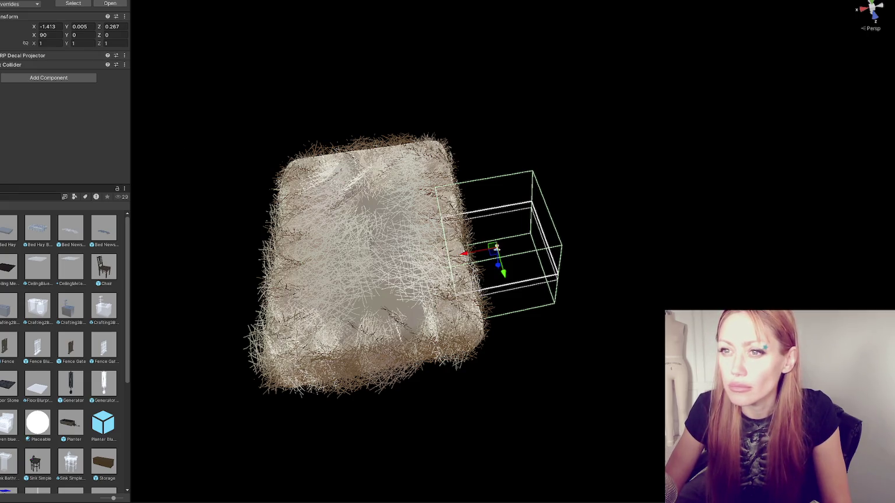
pyautogui.doubleClick(11, 228)
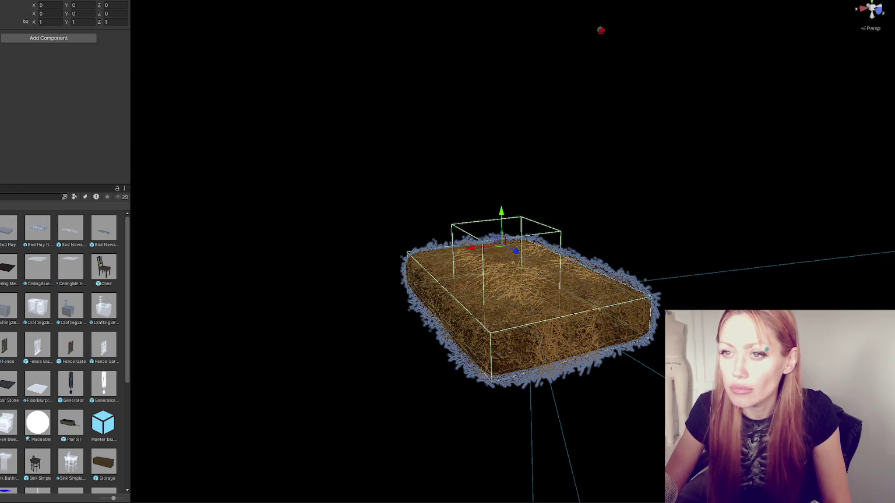
# - Slide the hay bed prefab's cube along X to the bale's right end
pyautogui.click(51, 27)
pyautogui.write('-.2')
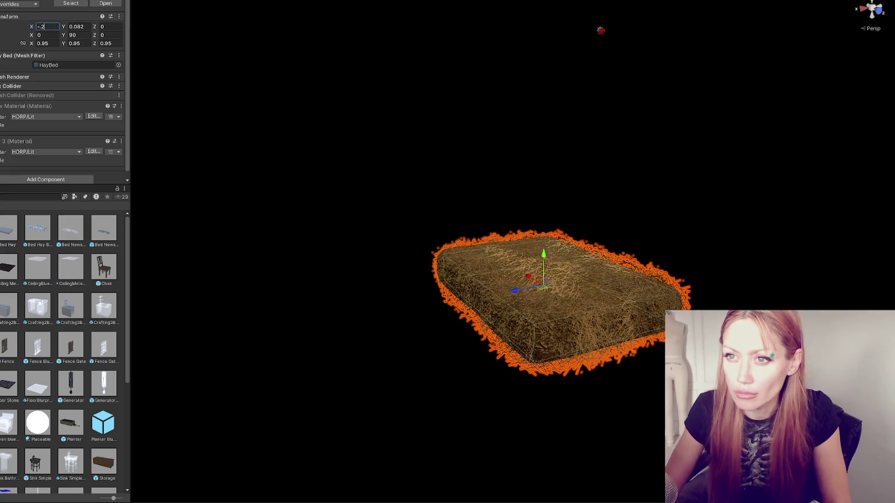
pyautogui.click(455, 279)
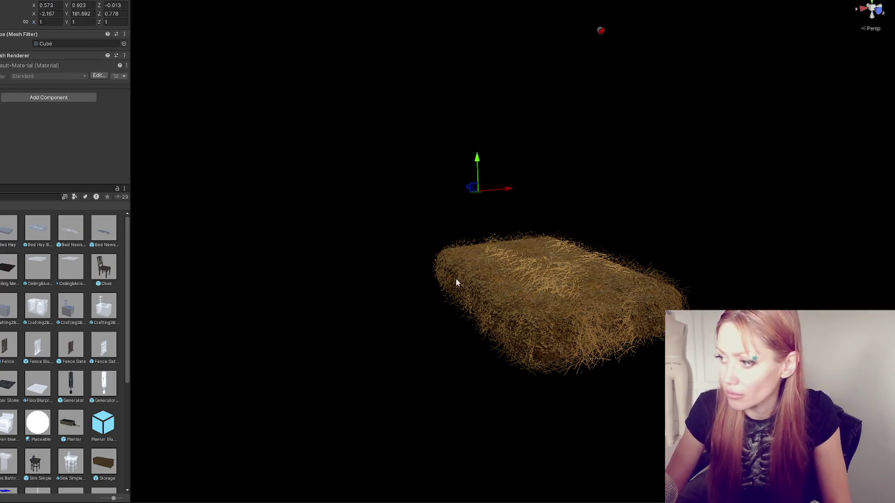
pyautogui.moveTo(606, 255); pyautogui.dragTo(553, 276)
pyautogui.moveTo(509, 189)
pyautogui.mouseDown()
pyautogui.moveTo(657, 214)
pyautogui.moveTo(514, 198)
pyautogui.moveTo(406, 222)
pyautogui.moveTo(505, 239)
pyautogui.mouseUp()
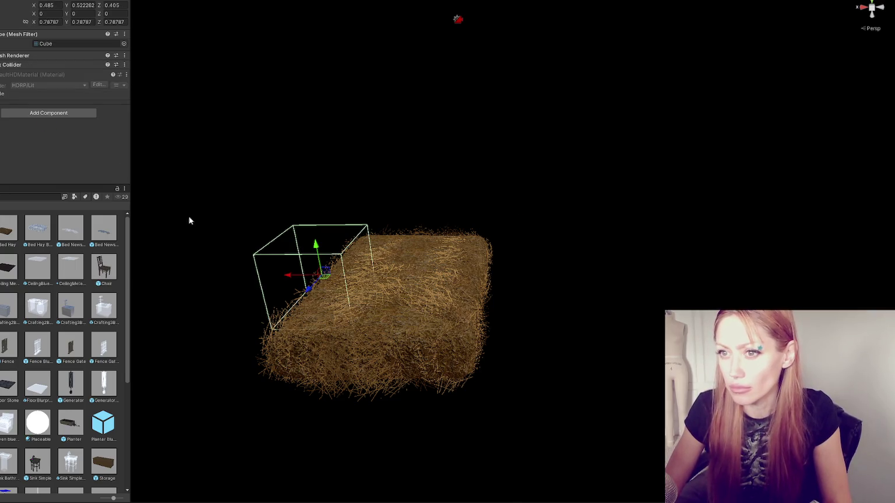
pyautogui.moveTo(292, 277); pyautogui.dragTo(473, 276)
# - Move the empty pivot object along X and exit Prefab Mode back to the scene
pyautogui.click(243, 205)
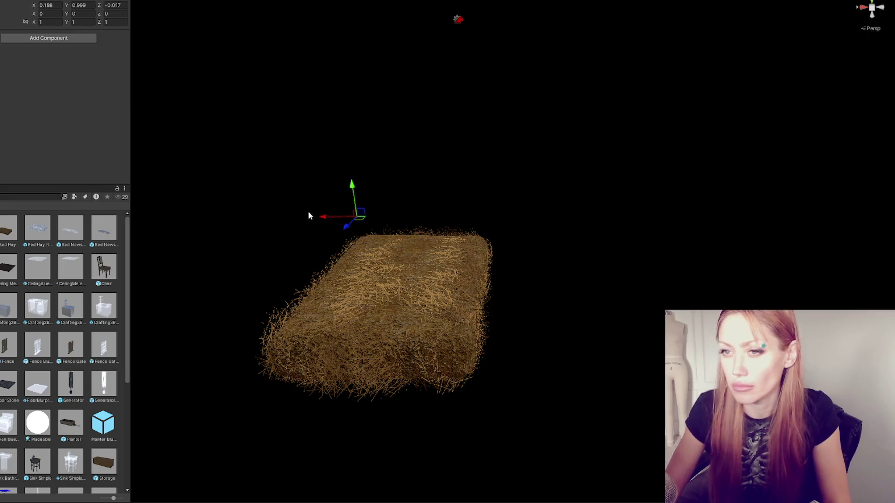
pyautogui.moveTo(329, 216)
pyautogui.mouseDown()
pyautogui.moveTo(317, 220)
pyautogui.moveTo(357, 226)
pyautogui.mouseUp()
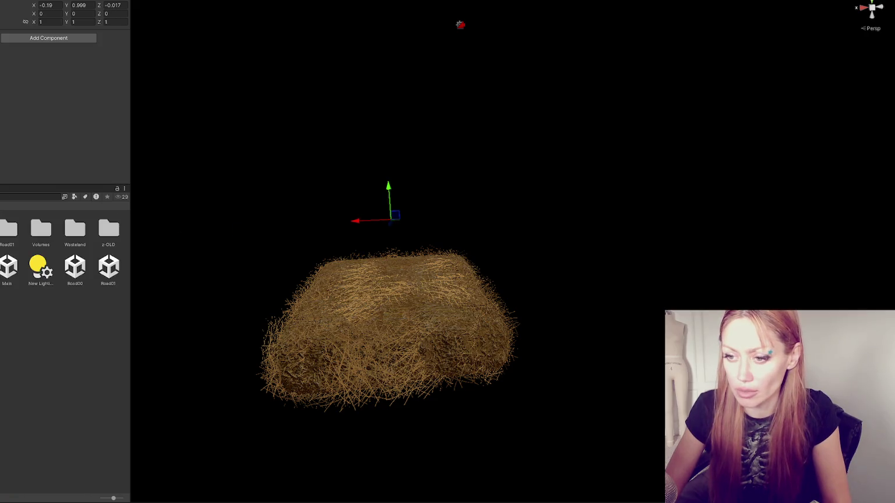
pyautogui.click(170, 221)
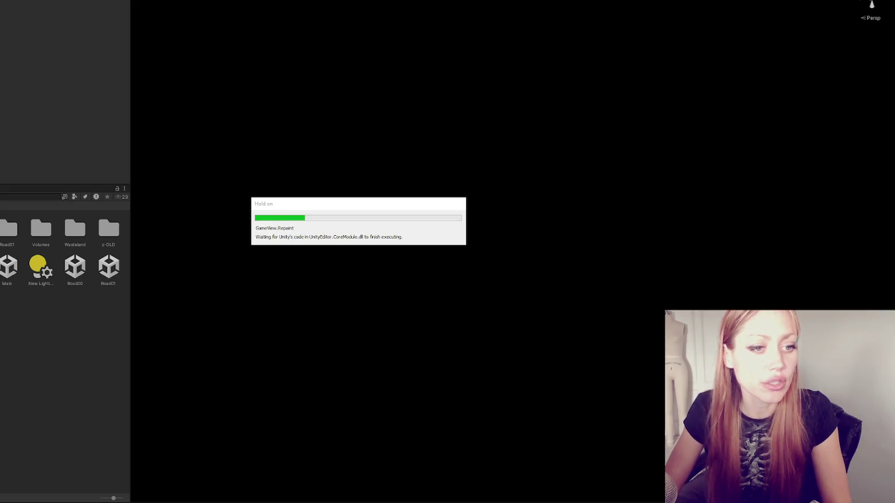
# - Start the game in DEV MODE and select hotbar slot 5 once the yard loads
pyautogui.click(537, 281)
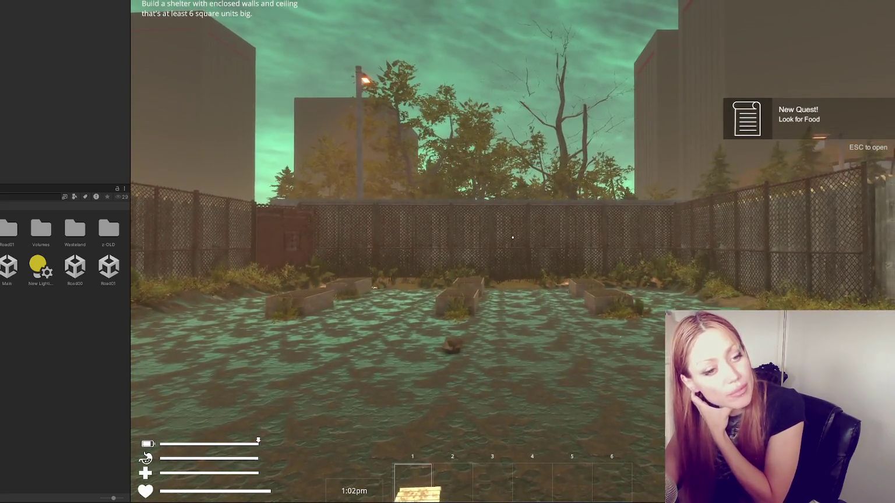
pyautogui.press('5')
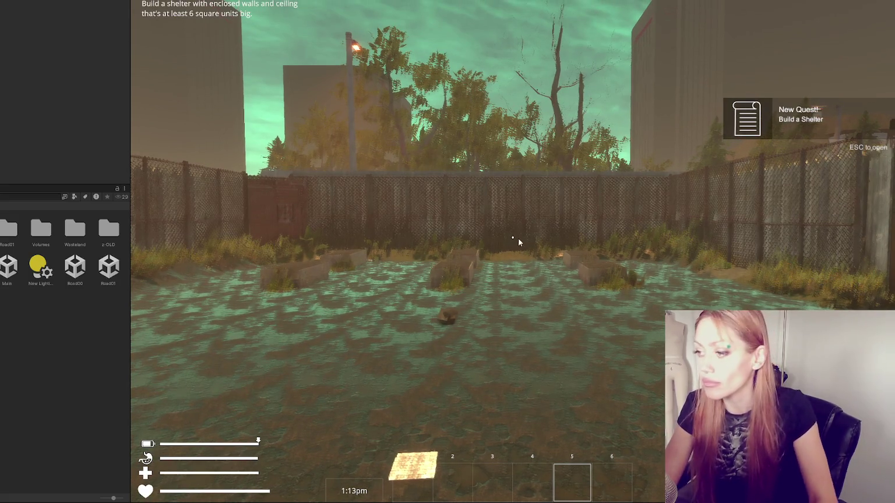
# - Equip the first hotbar item and pick BUILD from the pause menu for floor pieces
pyautogui.press('1')
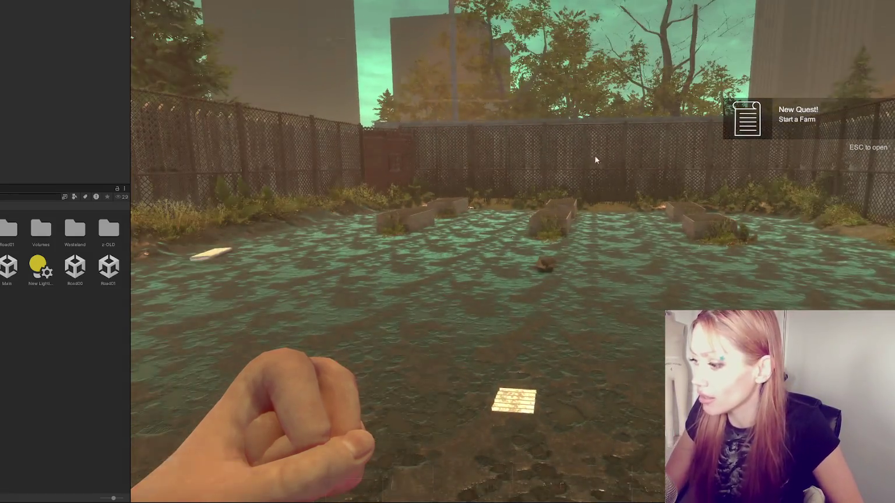
pyautogui.press('Escape')
pyautogui.click(508, 101)
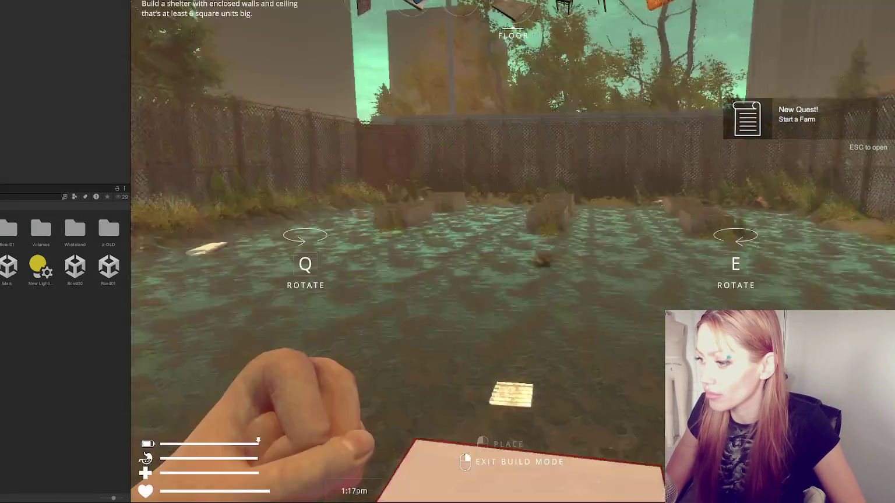
# - Place four floor tiles and try placing a fifth over existing floor
pyautogui.click(512, 251)
pyautogui.click(513, 252)
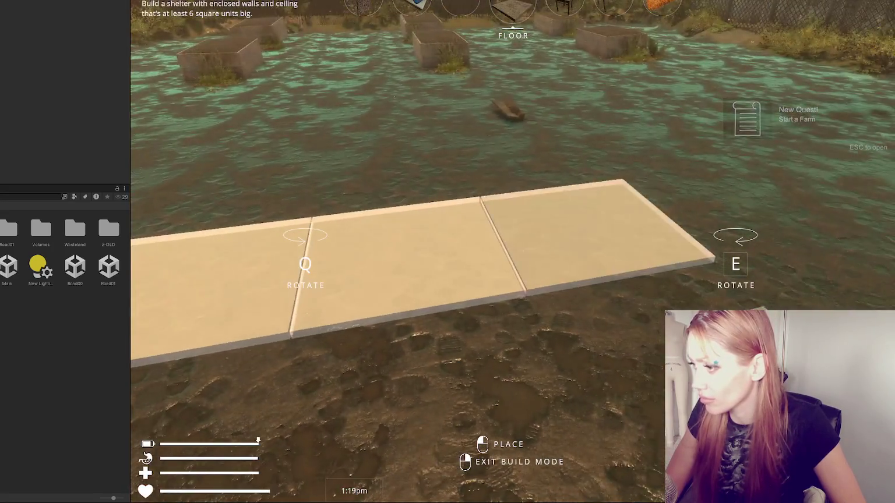
pyautogui.click(513, 252)
pyautogui.click(512, 251)
pyautogui.click(513, 252)
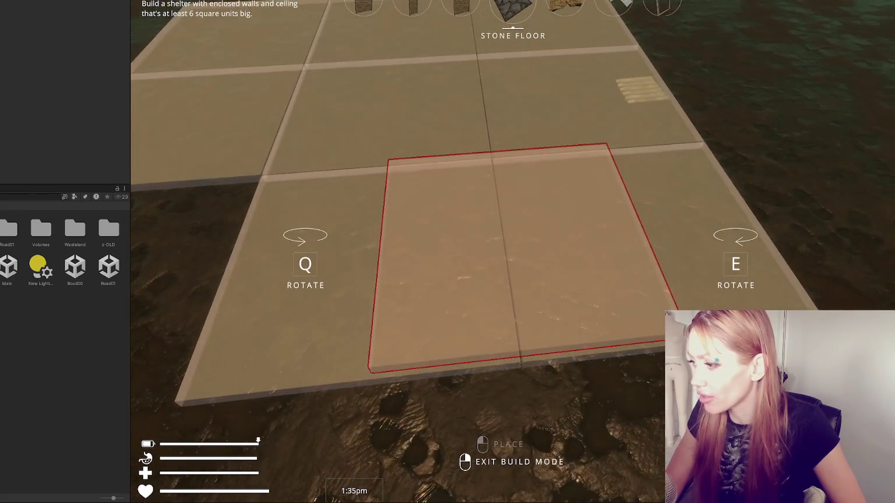
# - Walk across the floor grid testing where the preview can be placed, then leave build mode
pyautogui.scroll(-3, 448, 251)
pyautogui.scroll(-2, 447, 252)
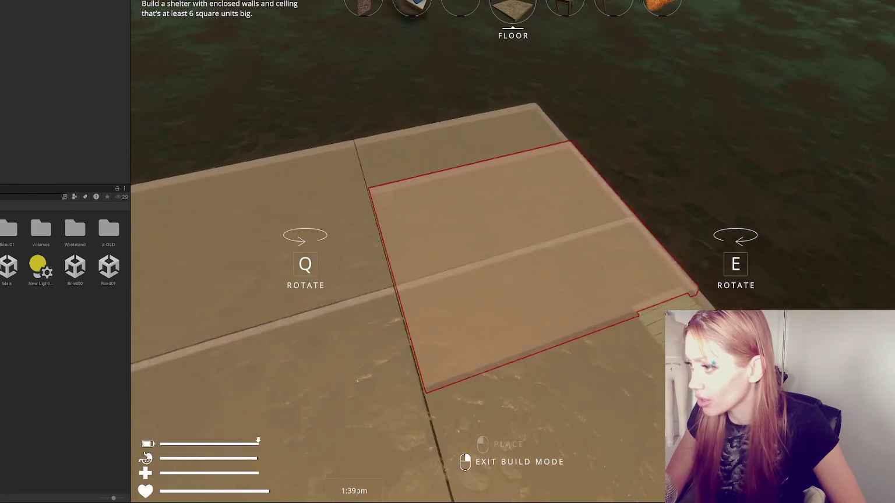
pyautogui.press('d')
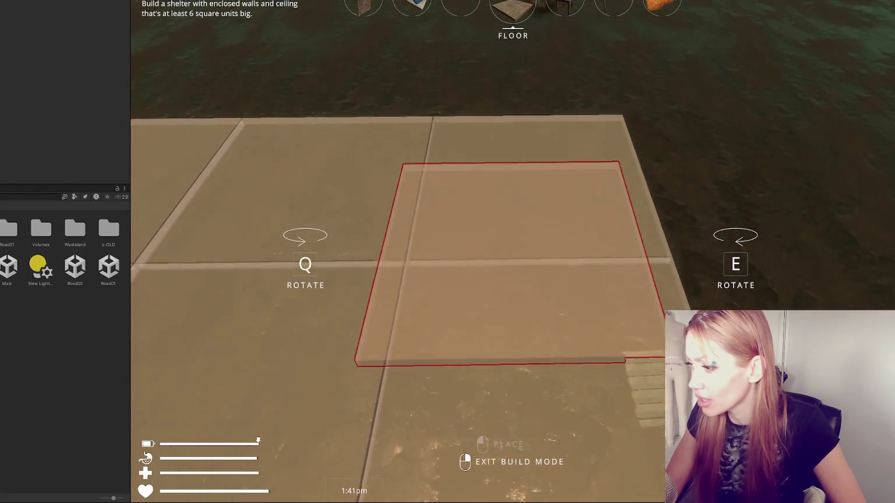
pyautogui.press('d')
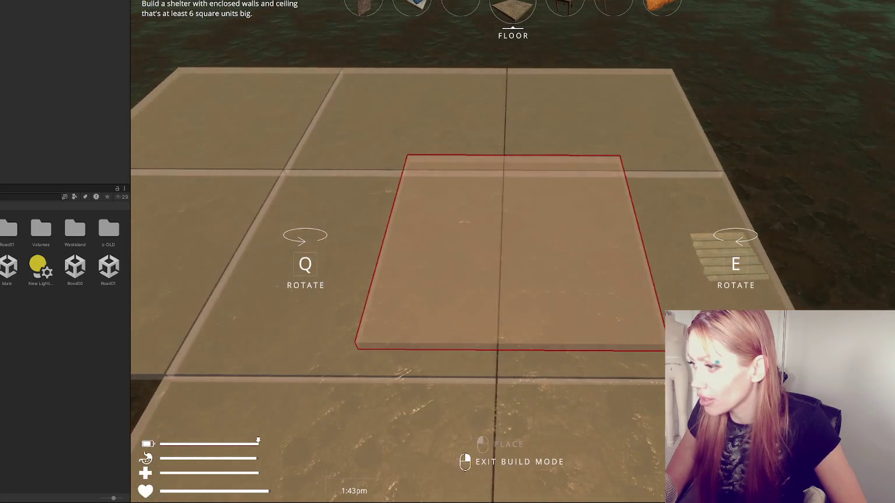
pyautogui.press('s')
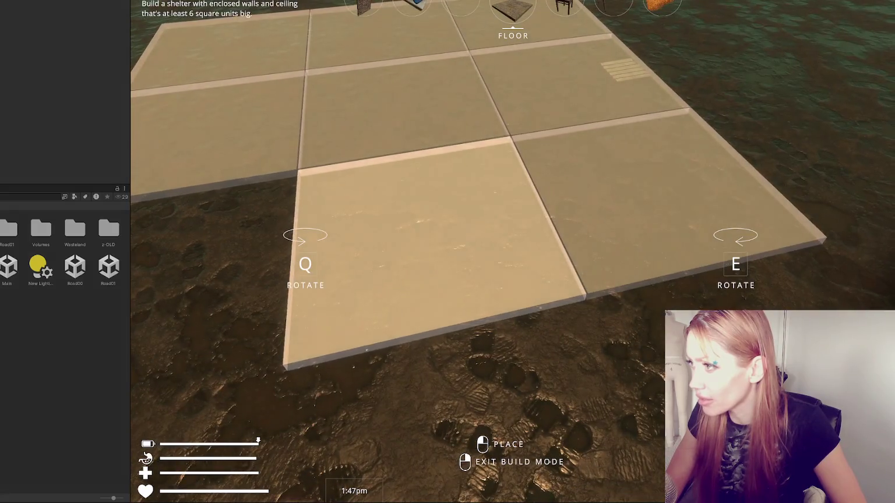
pyautogui.press('a')
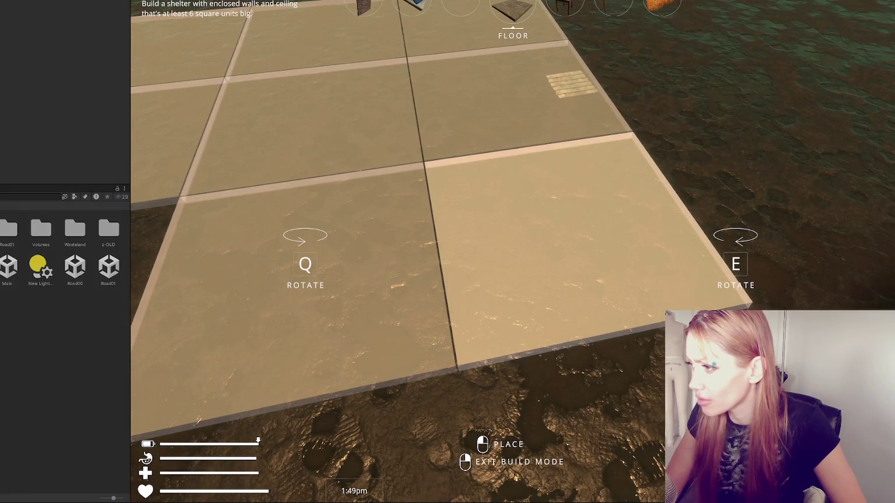
pyautogui.press('s')
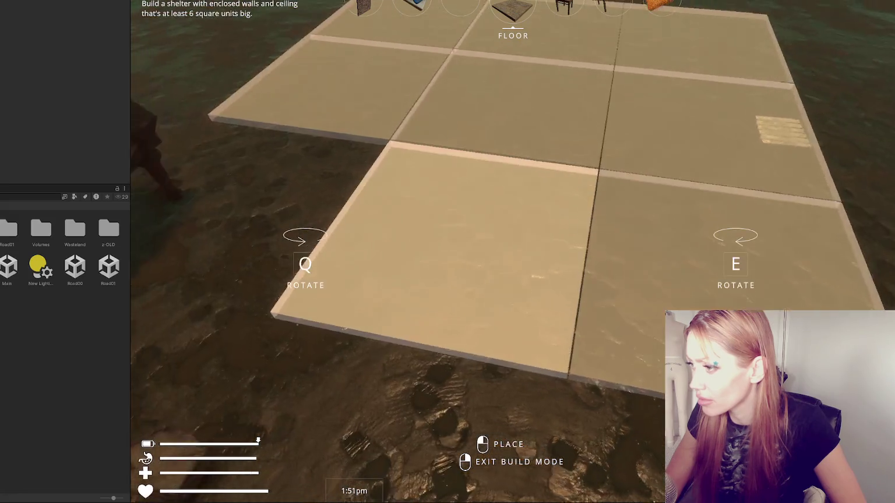
pyautogui.press('w')
pyautogui.press('s')
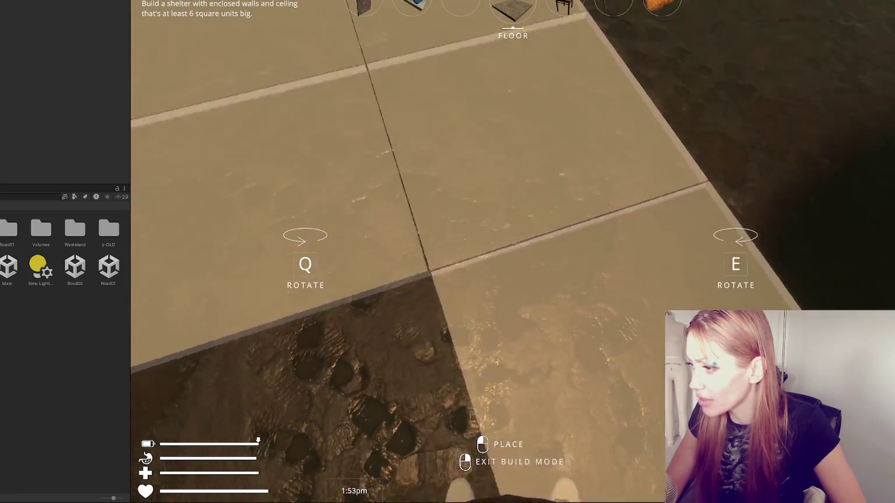
pyautogui.rightClick(513, 237)
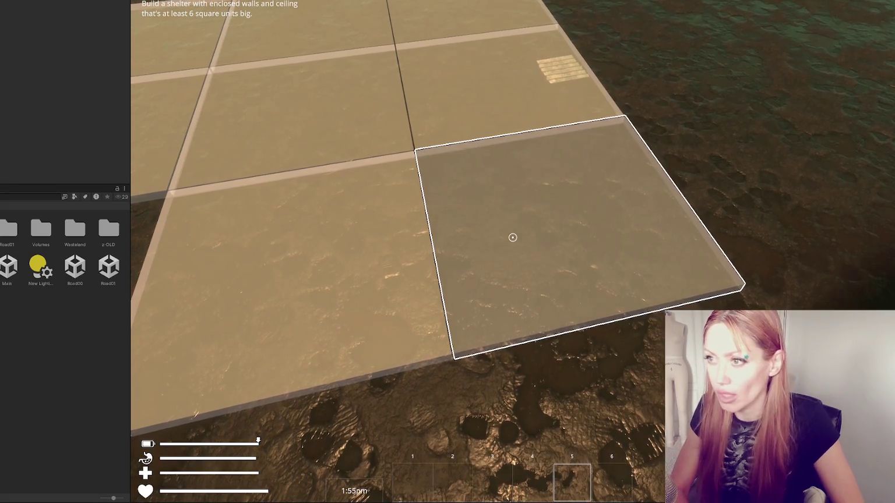
# - Resume play, place a stone floor tile beside the grid and pick up a wooden board
pyautogui.press('Escape')
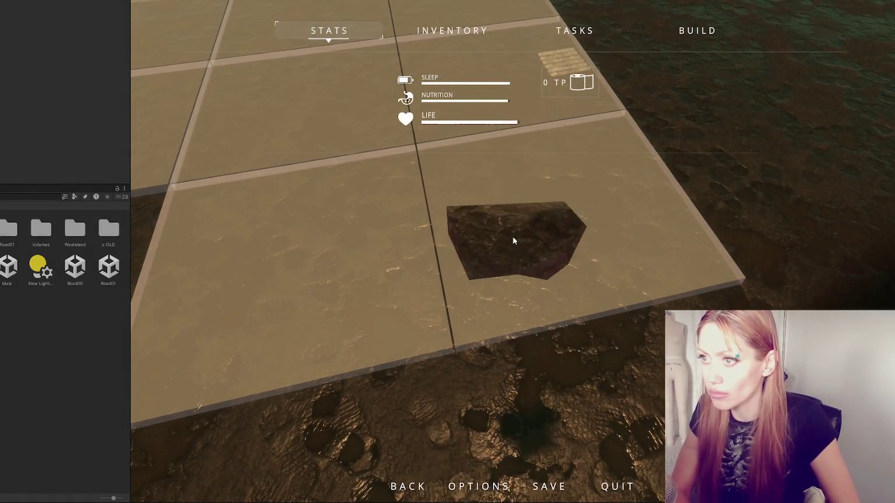
pyautogui.press('Escape')
pyautogui.press('Escape')
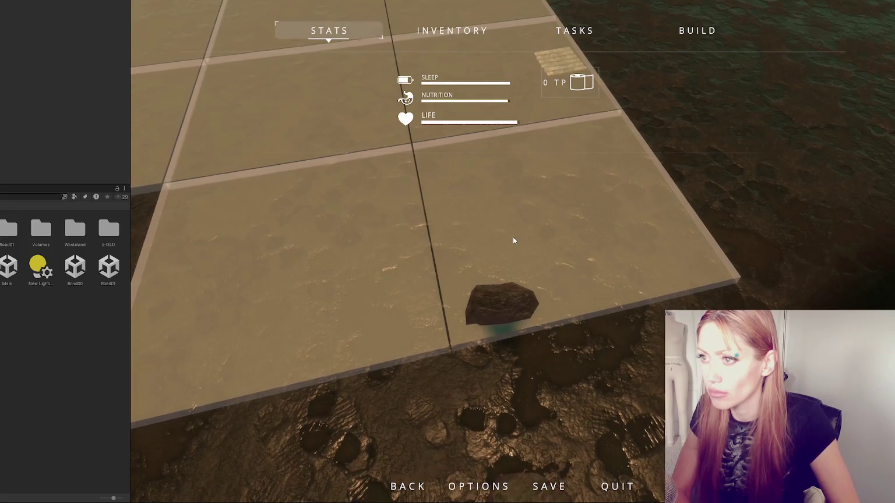
pyautogui.press('Escape')
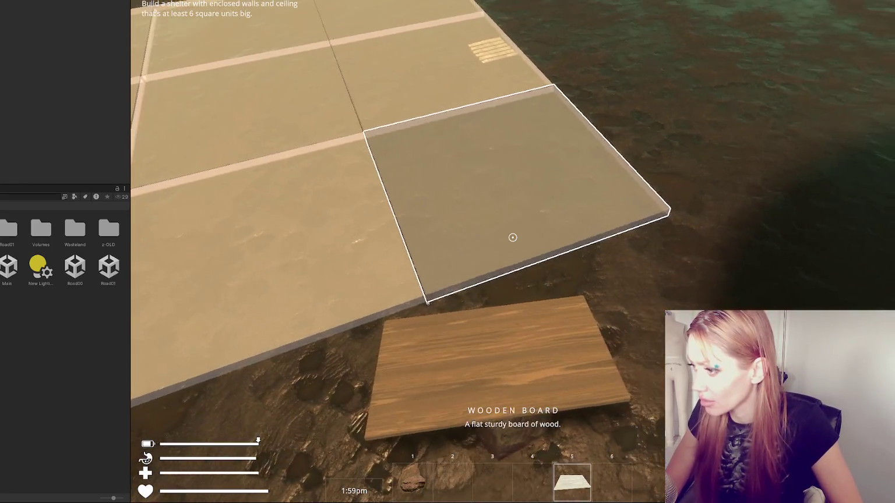
pyautogui.click(513, 237)
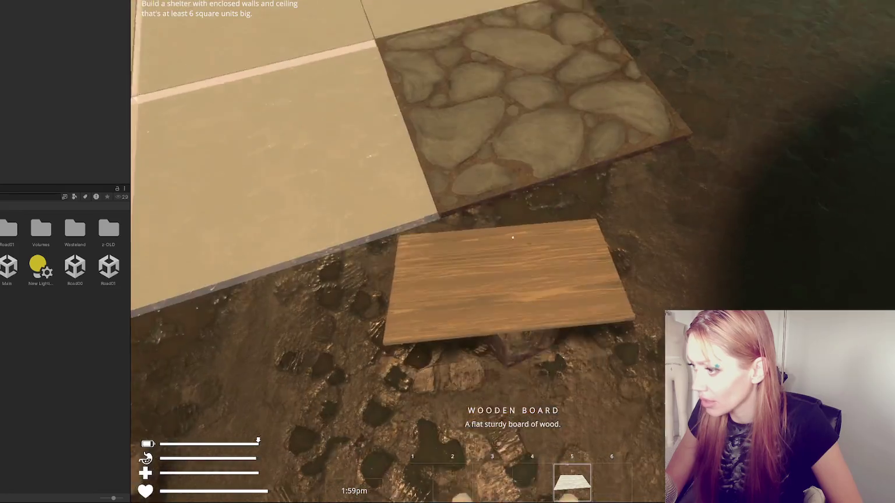
pyautogui.click(513, 237)
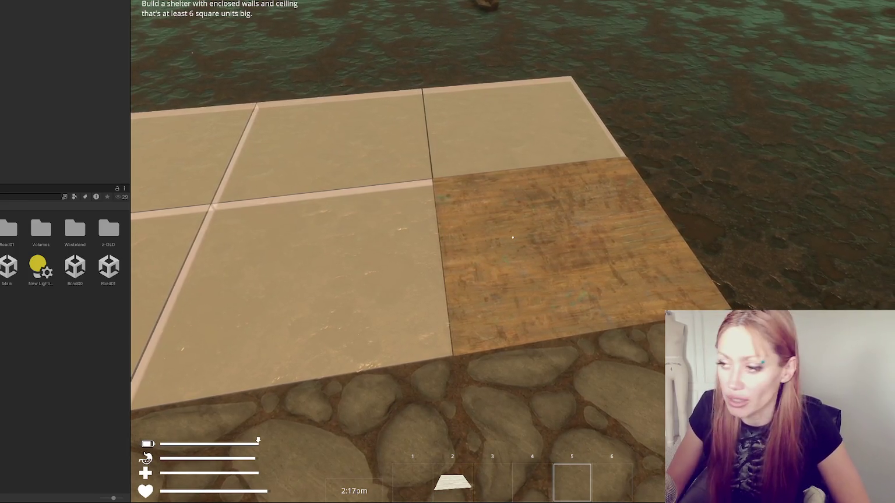
# - Back away, pick up the stone, then collect the stack of wooden boards
pyautogui.press('s')
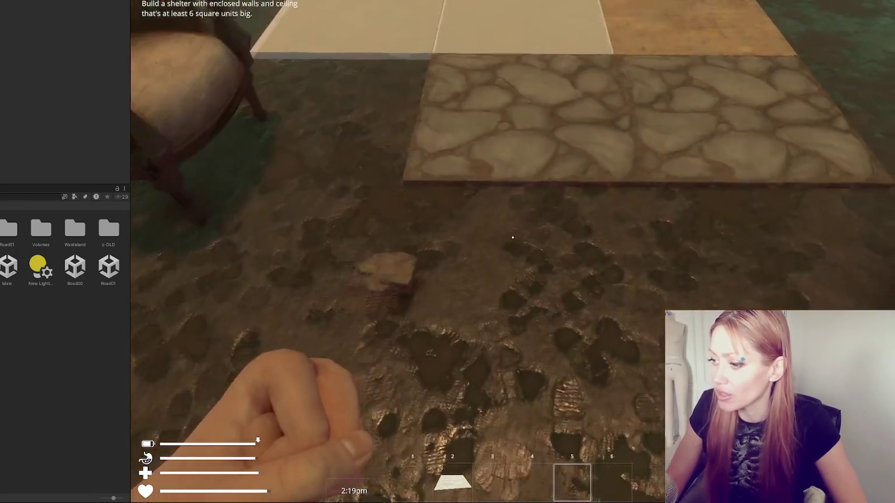
pyautogui.press('e')
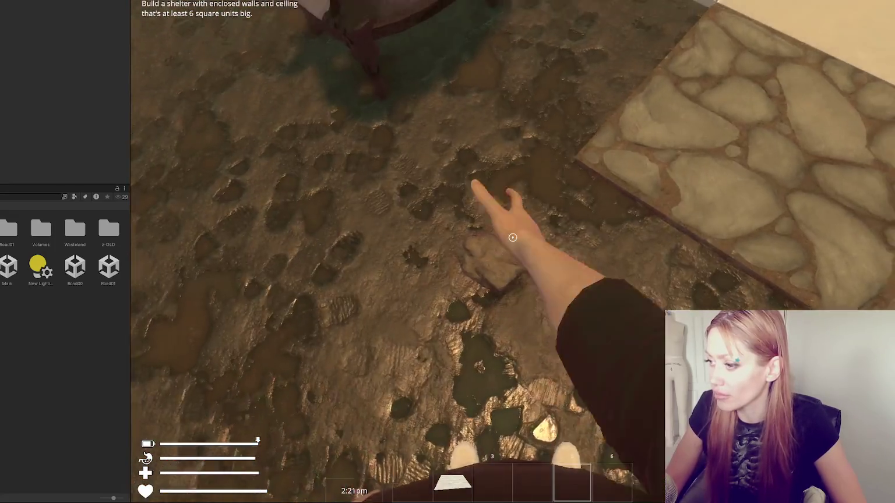
pyautogui.press('s')
pyautogui.press('Escape')
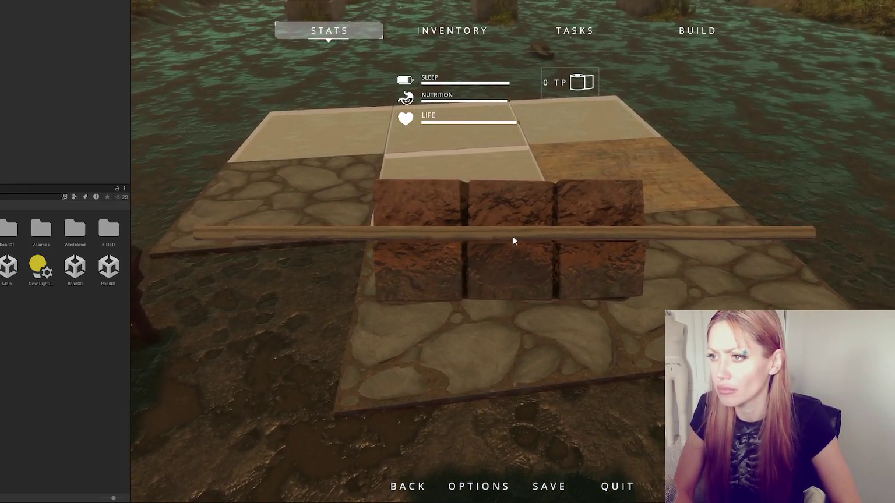
pyautogui.press('Escape')
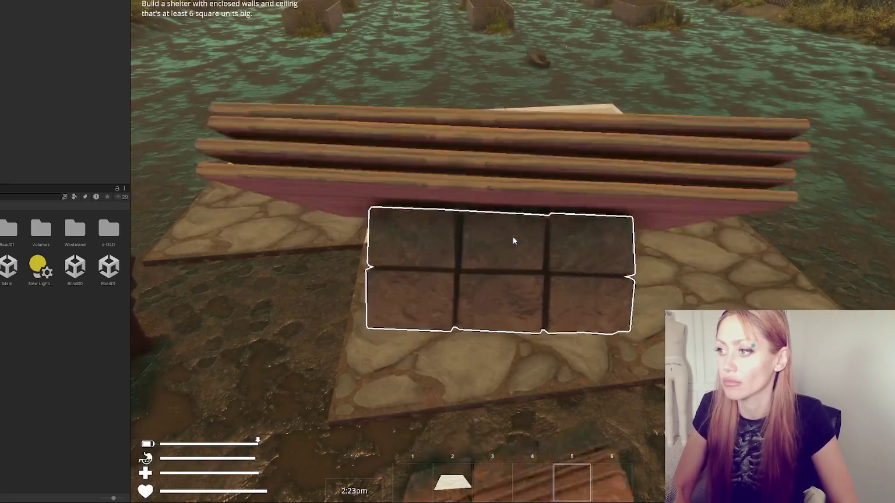
pyautogui.press('e')
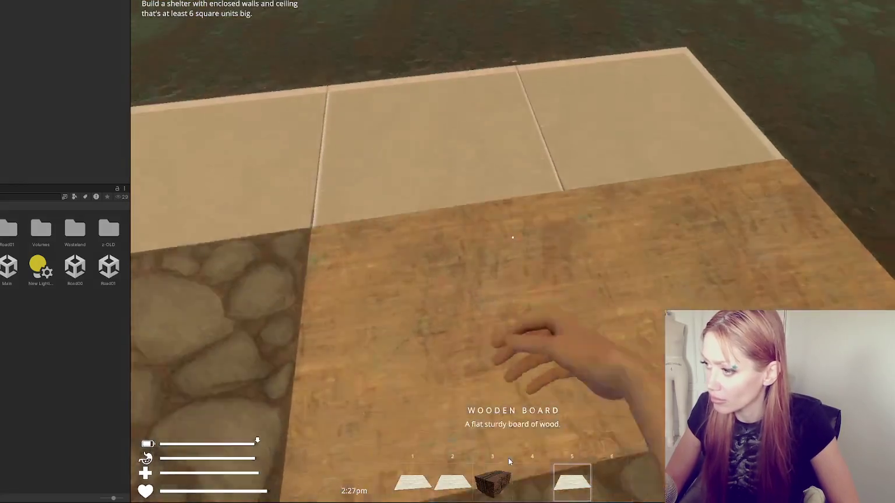
# - Place two wooden board floor tiles on the platform, then leave build mode and pause
pyautogui.click(513, 237)
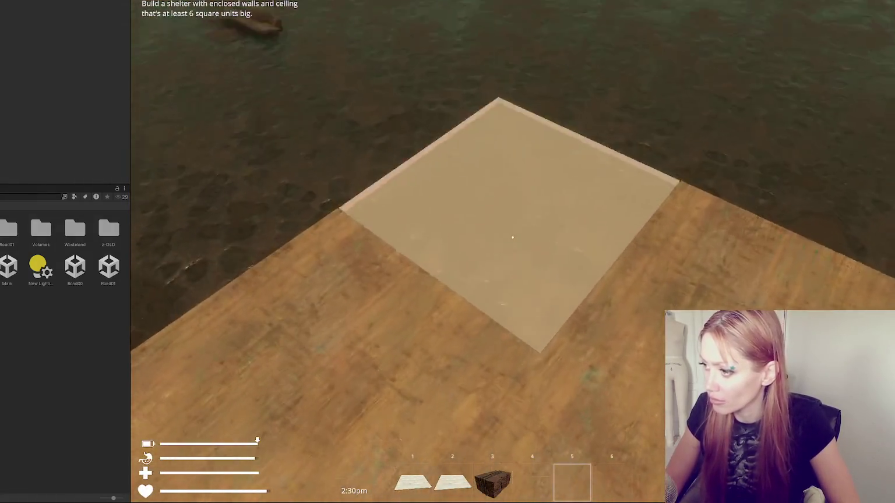
pyautogui.click(513, 237)
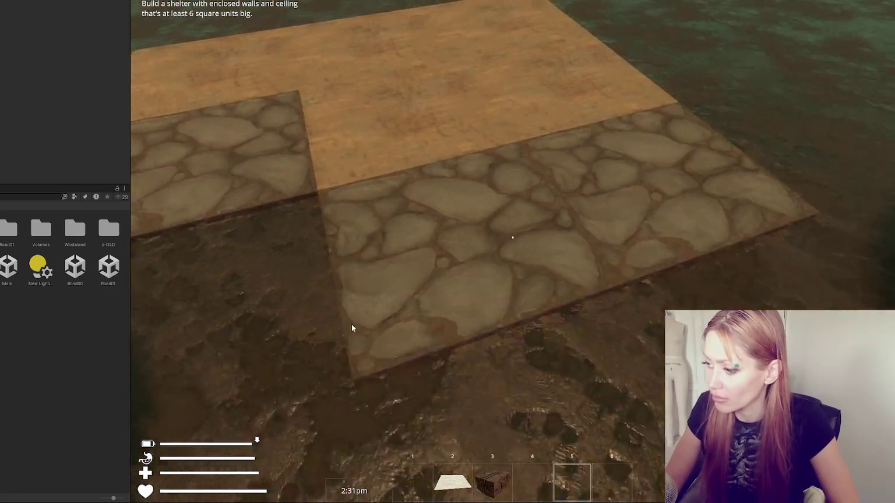
pyautogui.press('b')
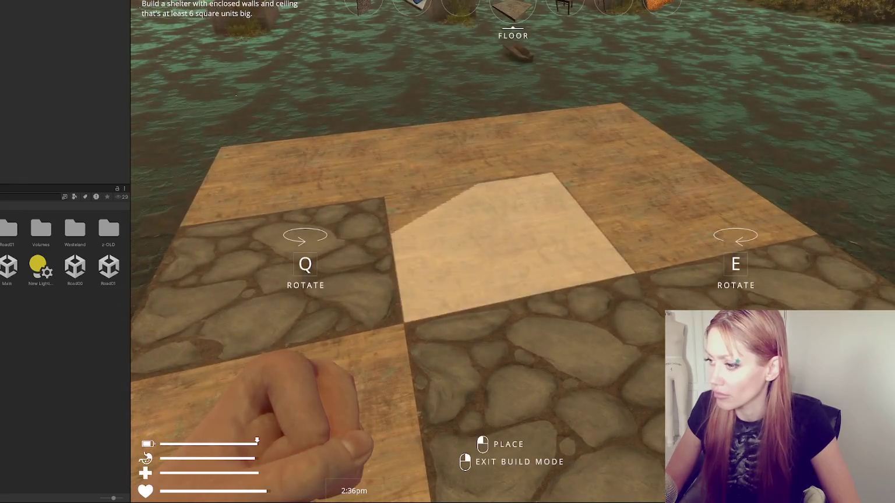
pyautogui.rightClick(448, 252)
pyautogui.press('Escape')
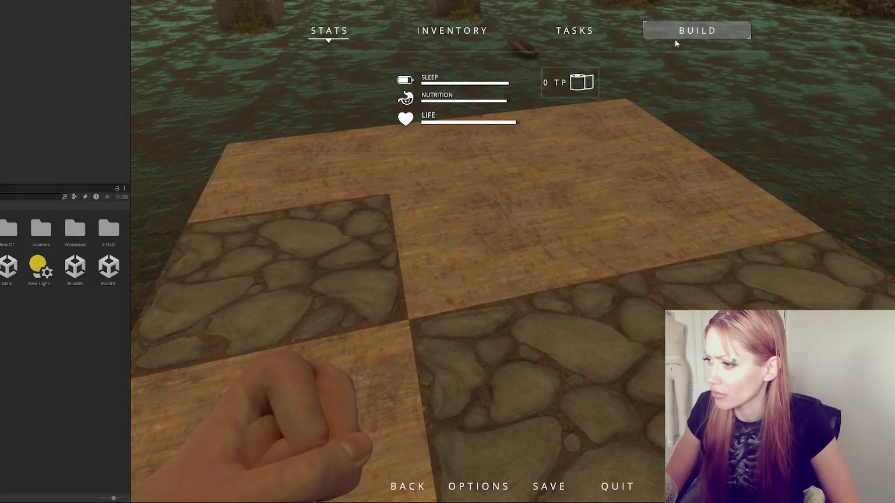
# - Place a stone floor tile beside the platform and return to the pause menu
pyautogui.click(675, 33)
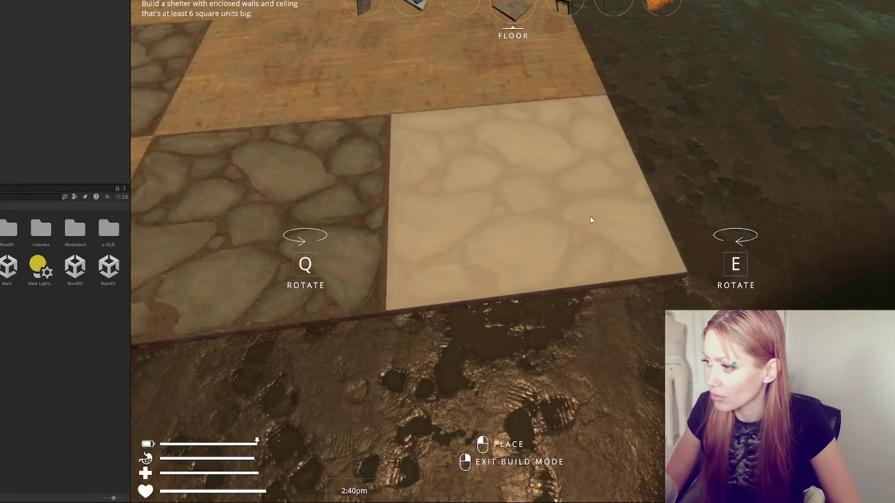
pyautogui.click(590, 219)
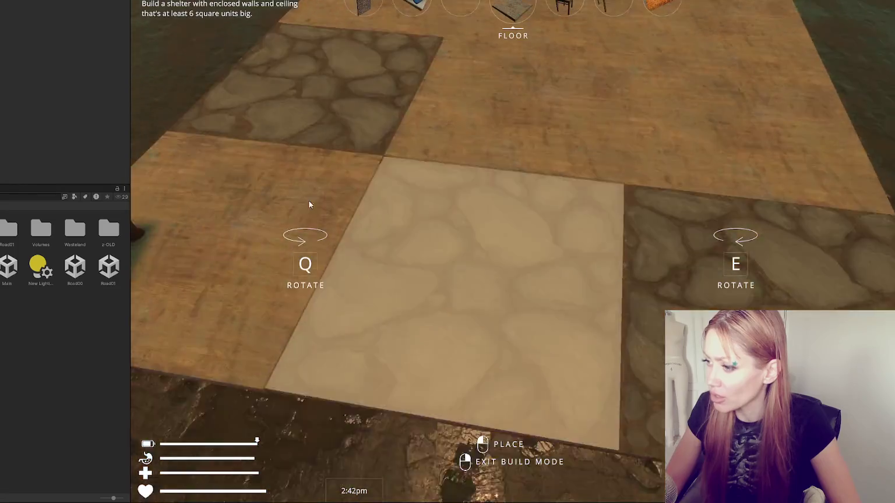
pyautogui.press('Escape')
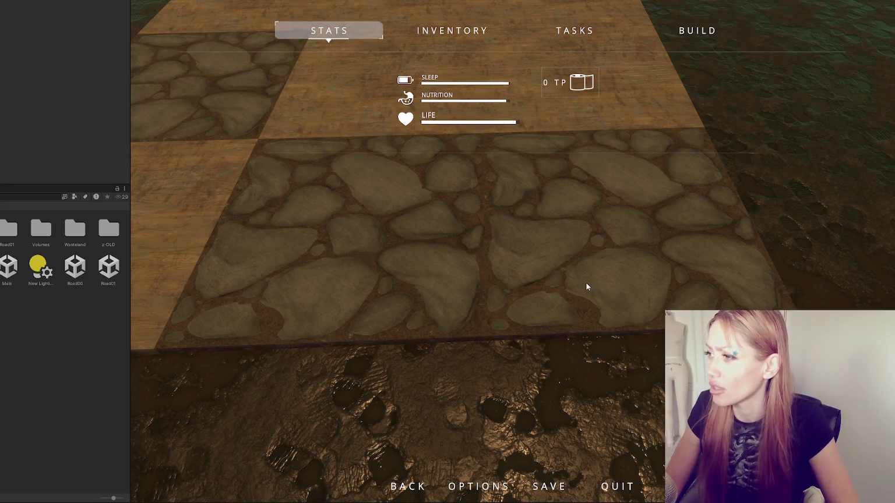
pyautogui.press('Escape')
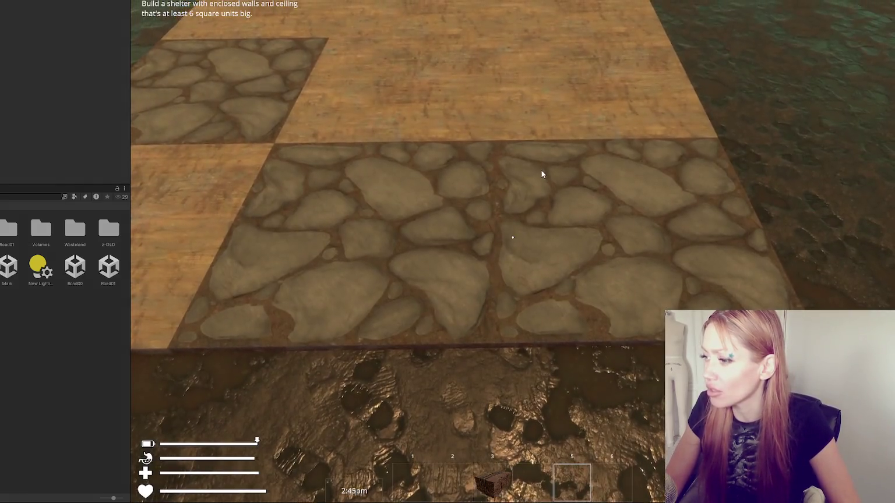
pyautogui.press('Escape')
# - Pick Stone Floor from the Build tab, place two more tiles, then reopen the Build tab
pyautogui.click(697, 31)
pyautogui.click(495, 424)
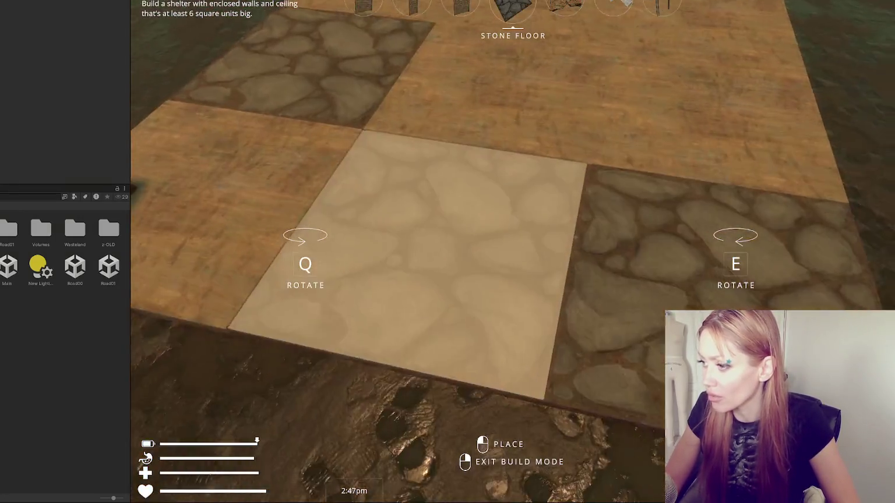
pyautogui.click(513, 251)
pyautogui.click(512, 237)
pyautogui.rightClick(513, 238)
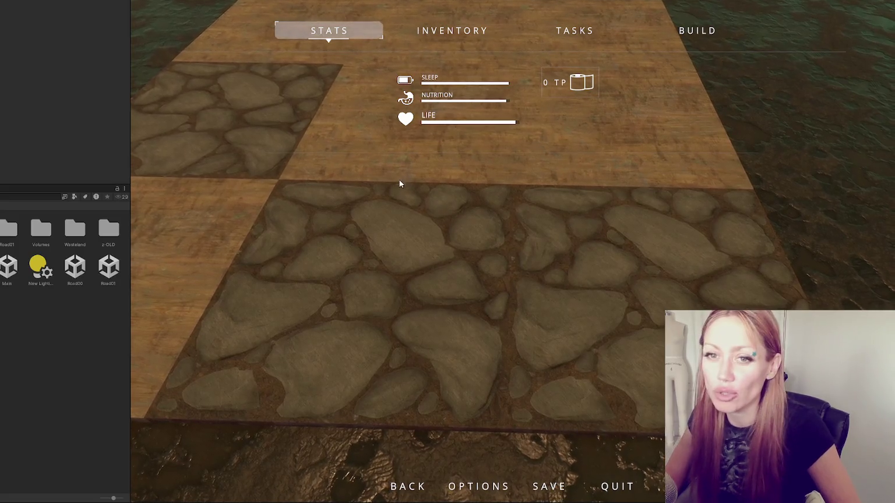
pyautogui.click(696, 30)
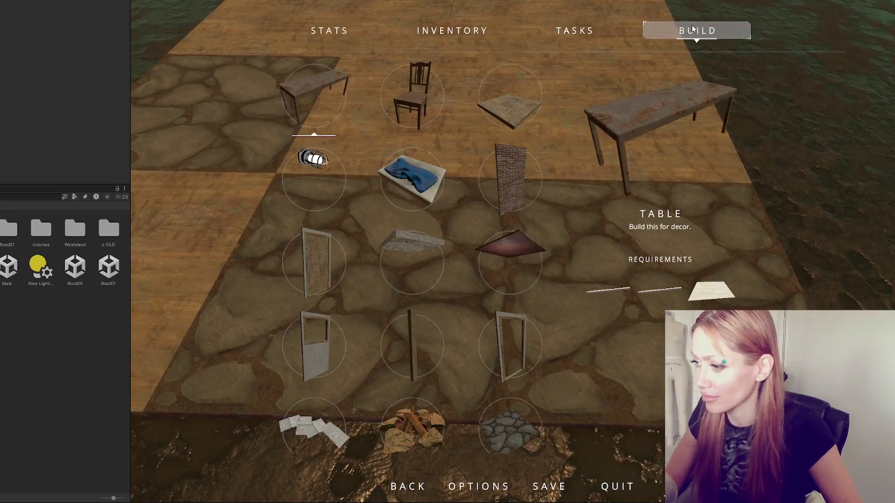
# - Choose the Wall piece and toggle build mode repeatedly to check wall previews inside the shelter
pyautogui.click(472, 235)
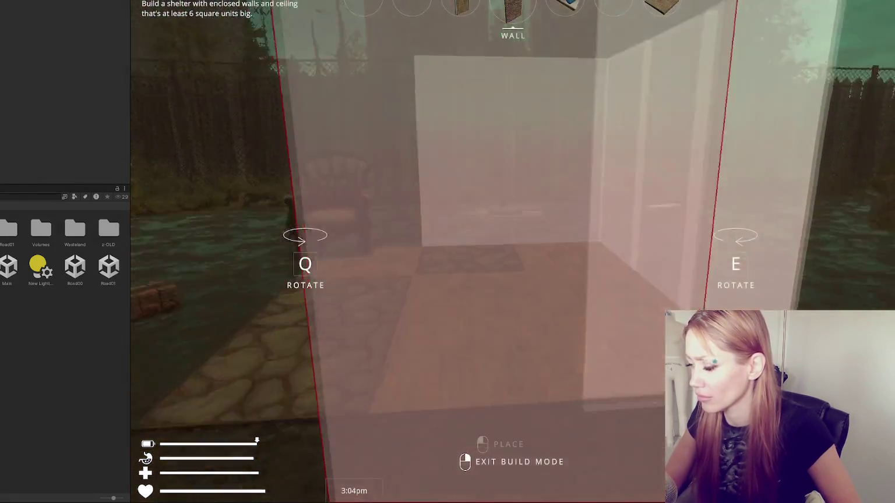
pyautogui.rightClick(513, 237)
pyautogui.press('b')
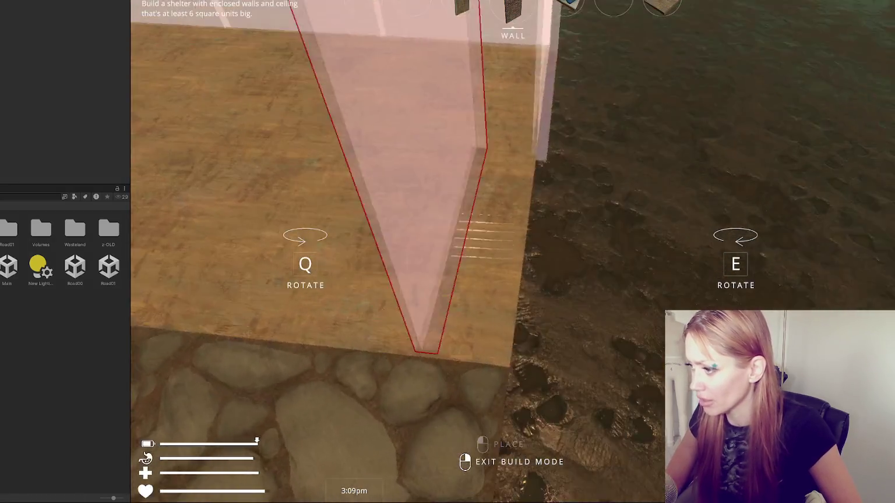
pyautogui.rightClick(512, 237)
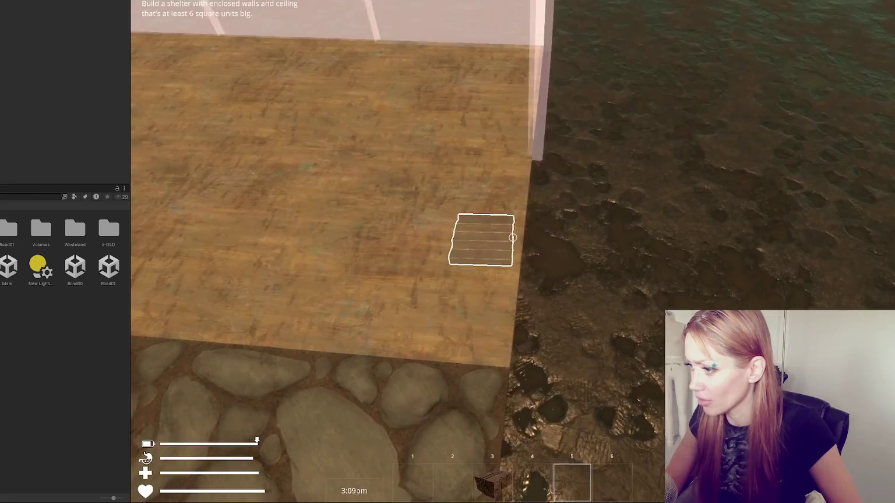
pyautogui.press('b')
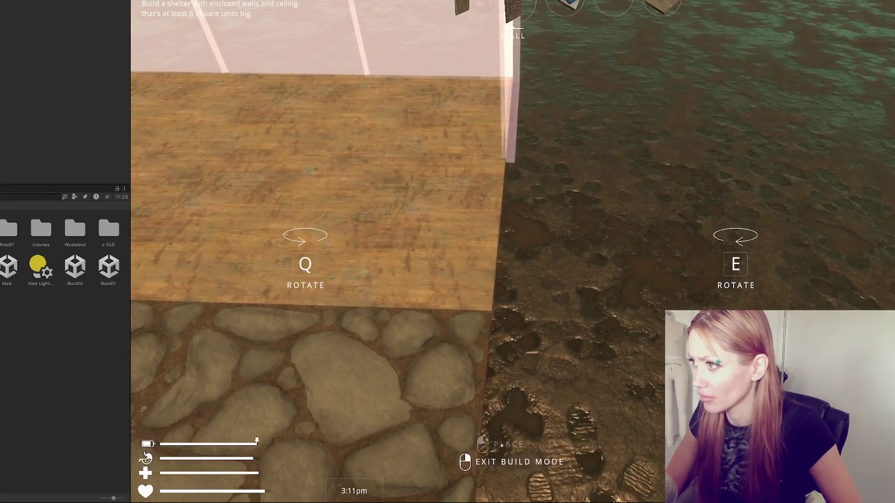
pyautogui.rightClick(512, 237)
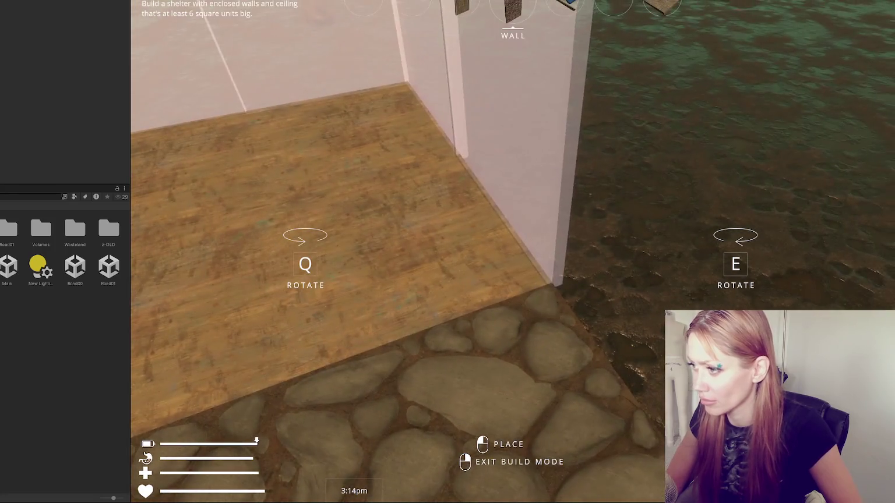
pyautogui.rightClick(512, 237)
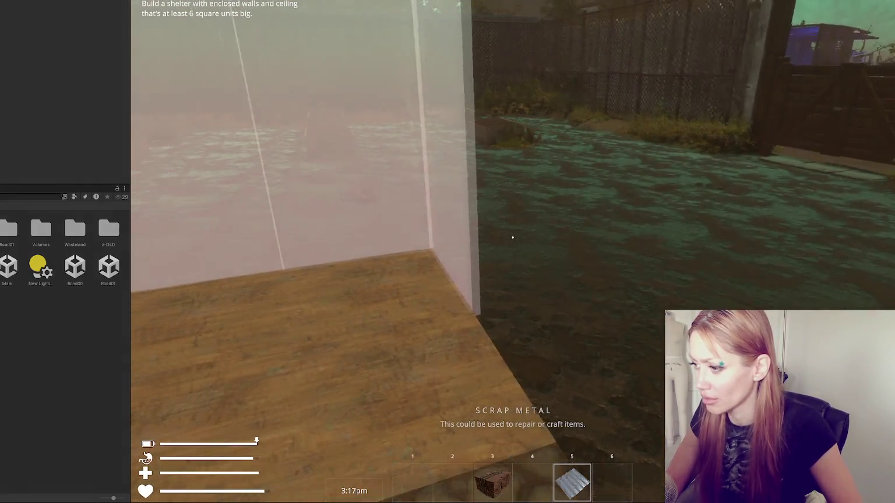
pyautogui.press('b')
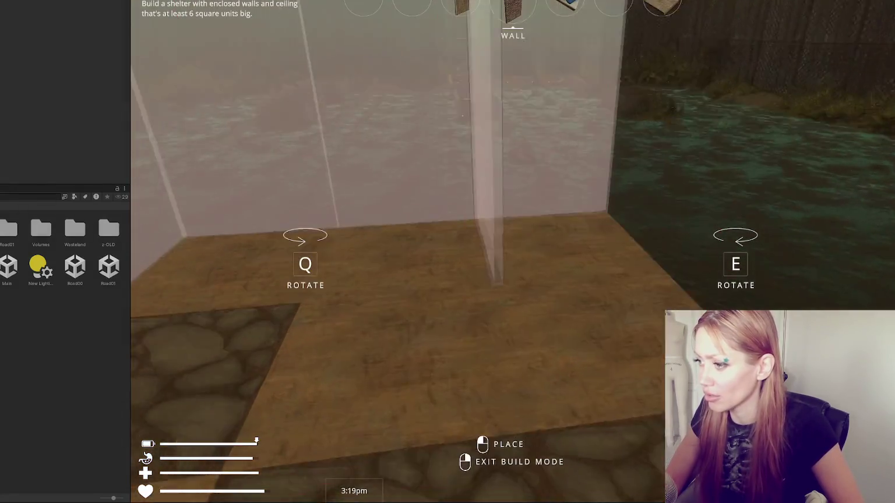
pyautogui.rightClick(513, 237)
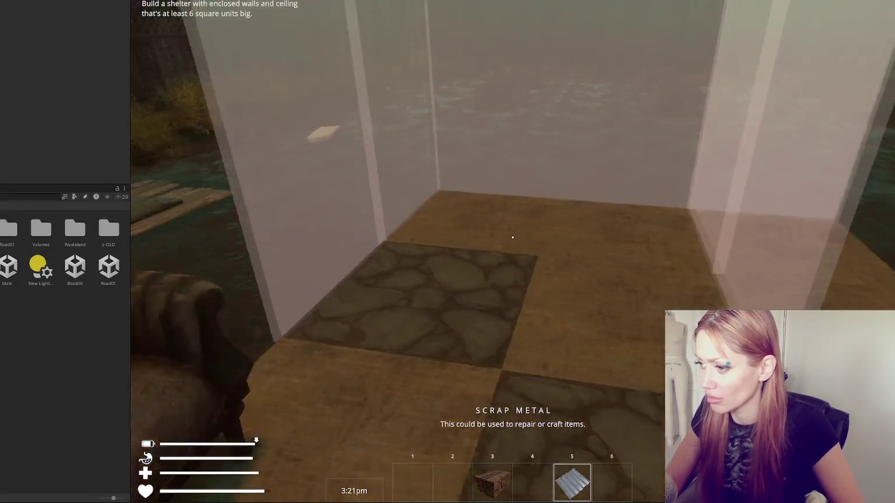
pyautogui.press('Escape')
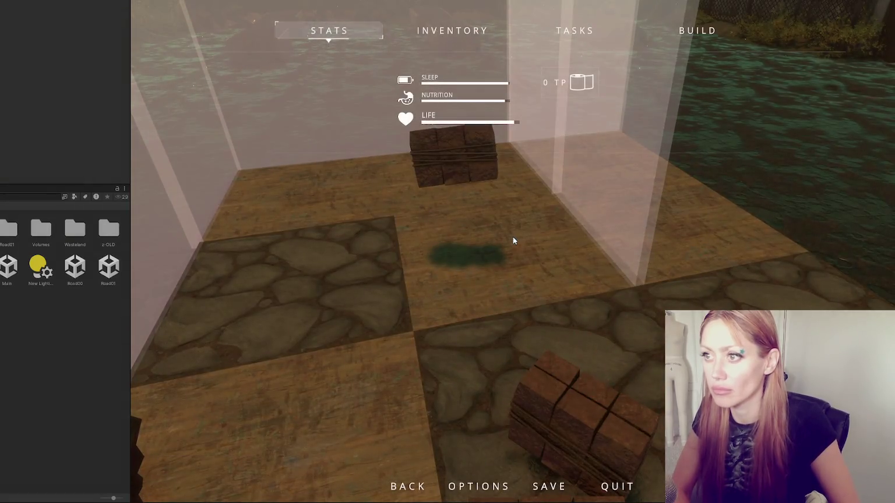
pyautogui.press('Escape')
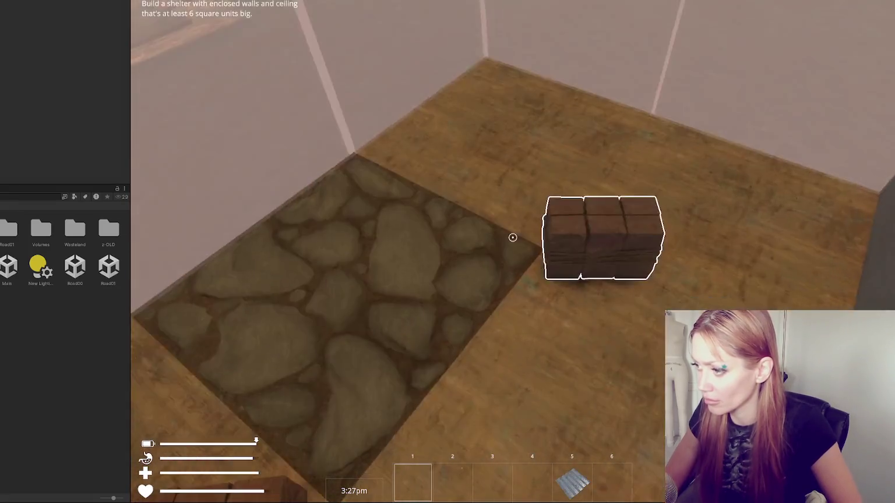
# - Pick up three stacks of bricks and place a solid concrete wall
pyautogui.click(513, 237)
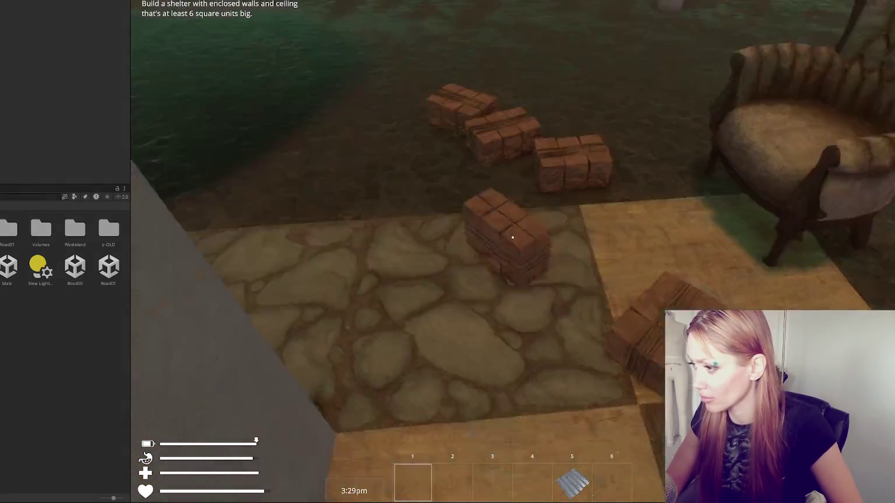
pyautogui.click(513, 238)
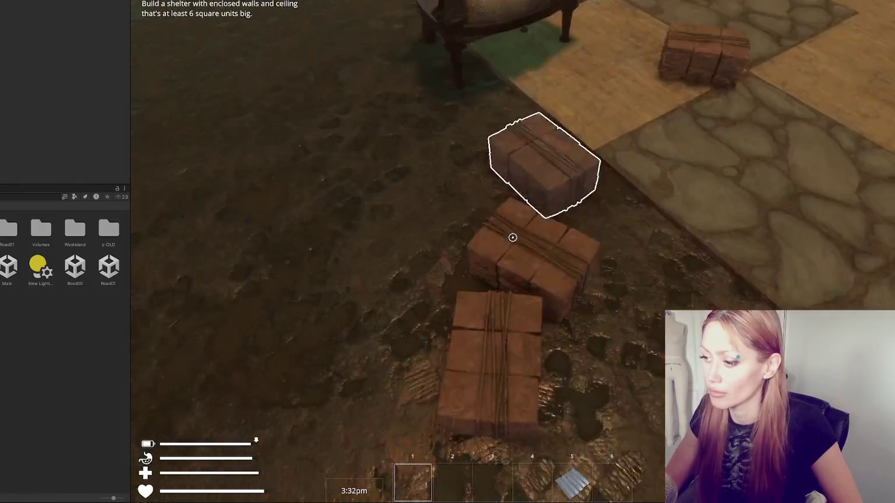
pyautogui.click(513, 237)
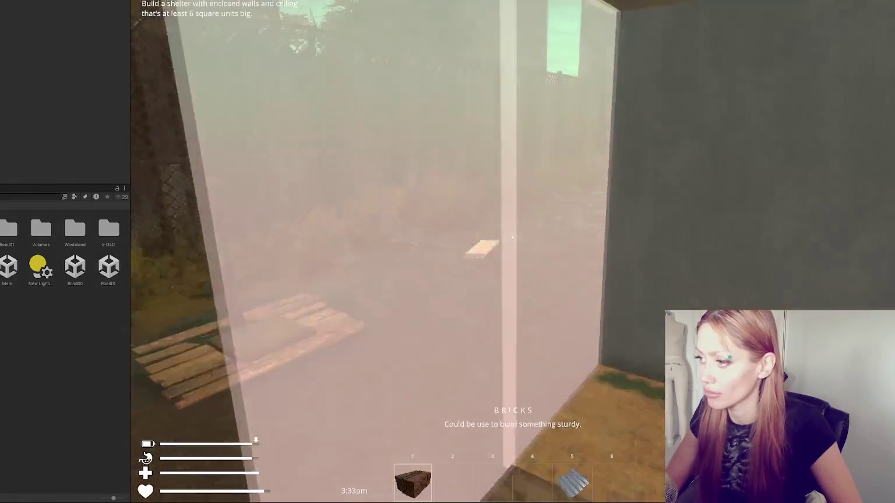
pyautogui.click(512, 237)
# - Widen the Game view and choose the bed from the in-game menu
pyautogui.moveTo(129, 37); pyautogui.dragTo(0, 37)
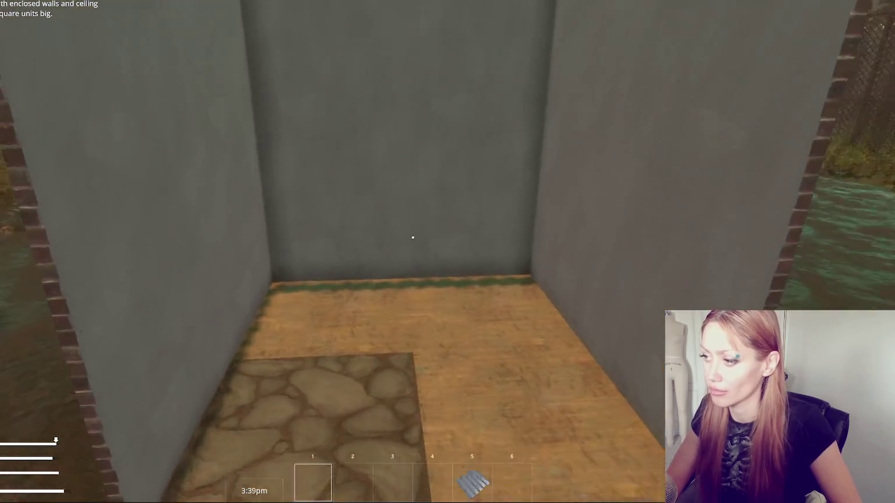
pyautogui.press('Escape')
pyautogui.click(312, 178)
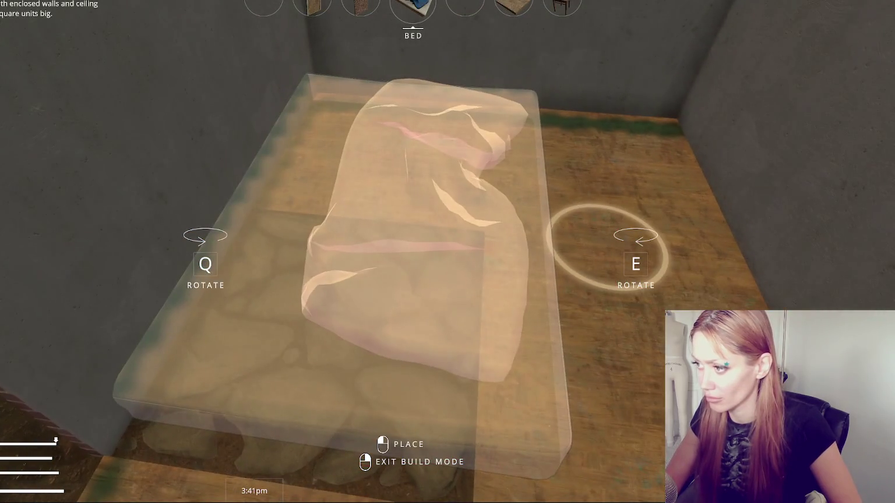
# - Turn the hay bed preview crosswise, then cancel placement and bring up the Stats pause menu
pyautogui.press('e')
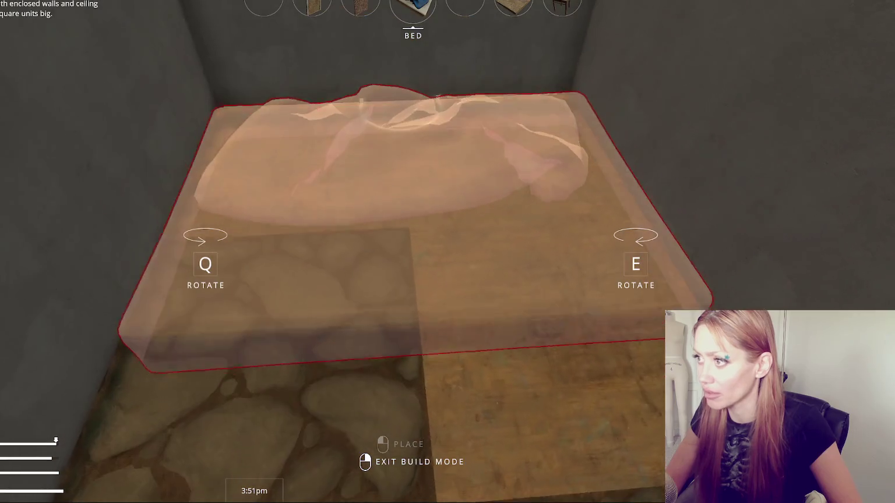
pyautogui.scroll(-1, 447, 251)
pyautogui.scroll(-2, 448, 252)
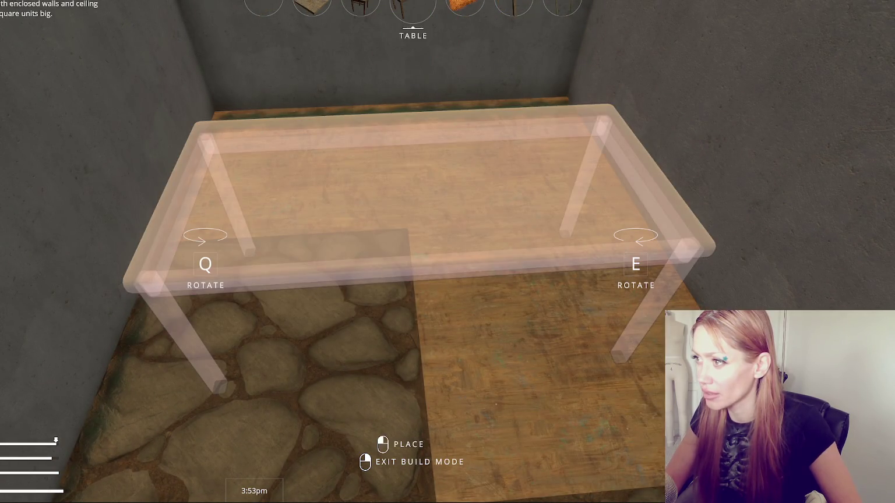
pyautogui.scroll(-2, 447, 252)
pyautogui.scroll(1, 447, 251)
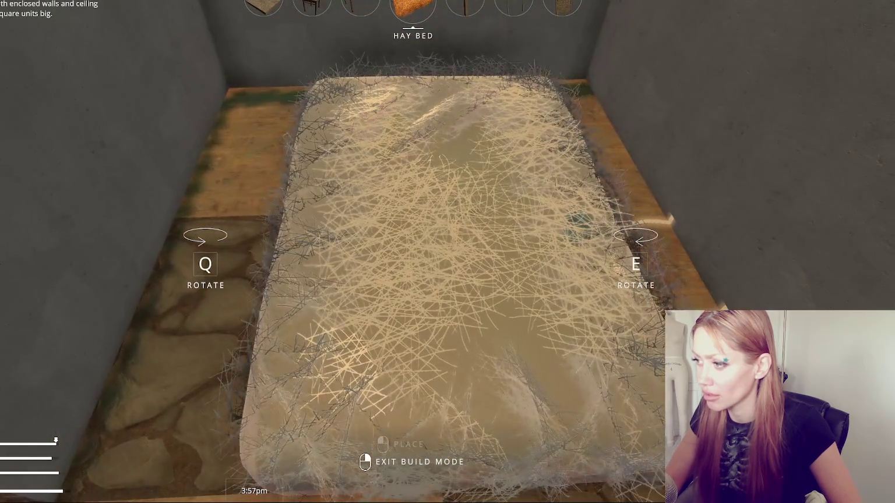
pyautogui.press('e')
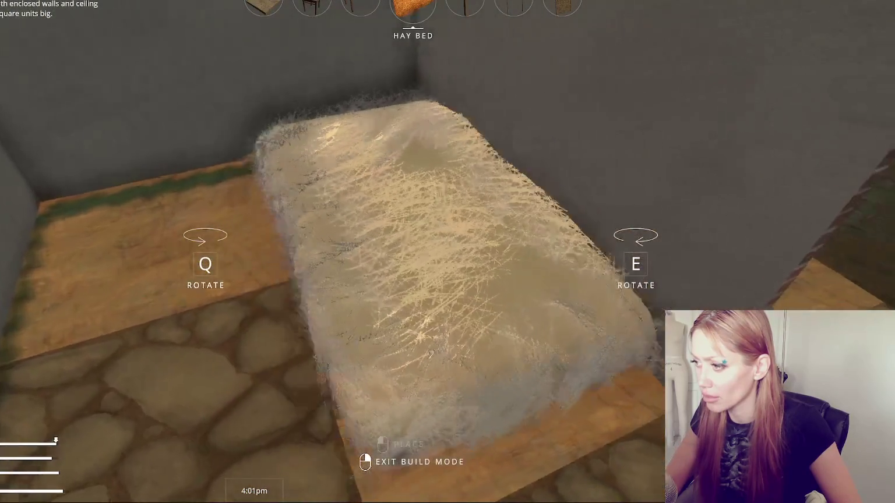
pyautogui.press('q')
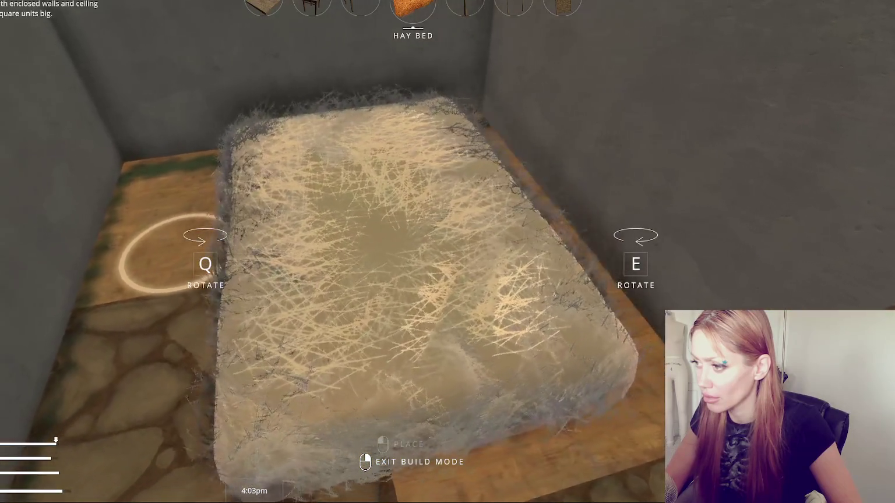
pyautogui.press('q')
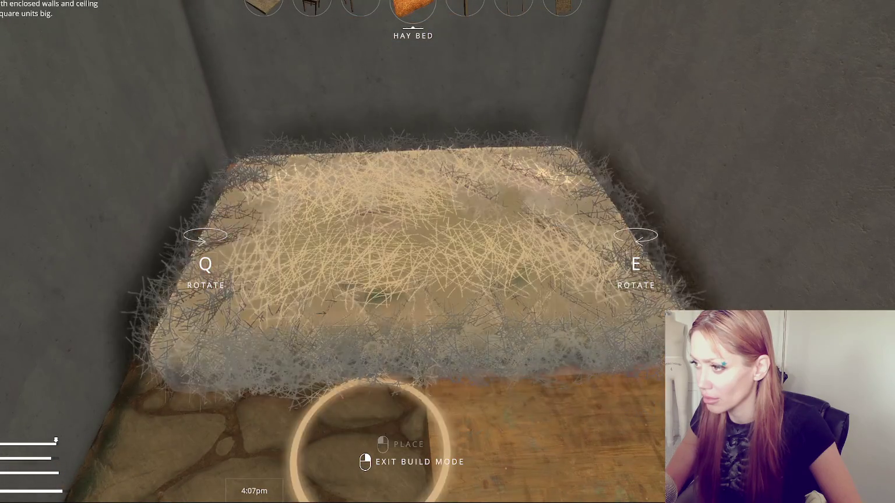
pyautogui.scroll(-5, 375, 379)
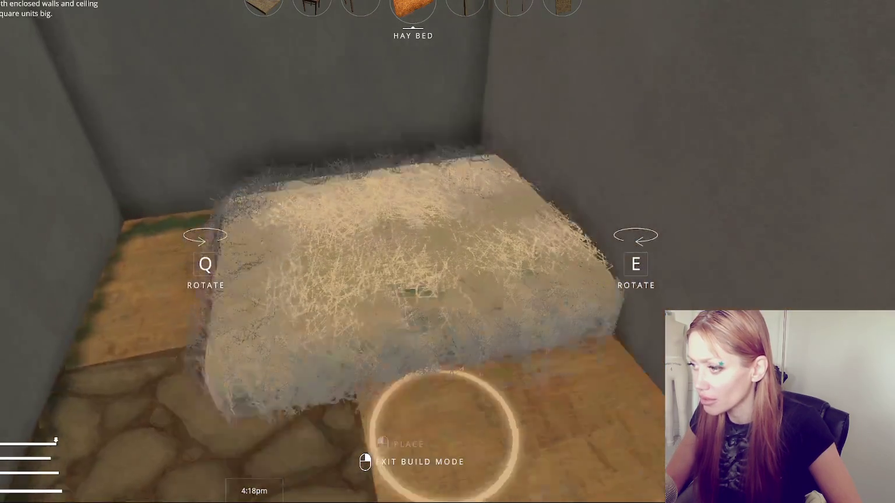
pyautogui.rightClick(412, 237)
pyautogui.press('Escape')
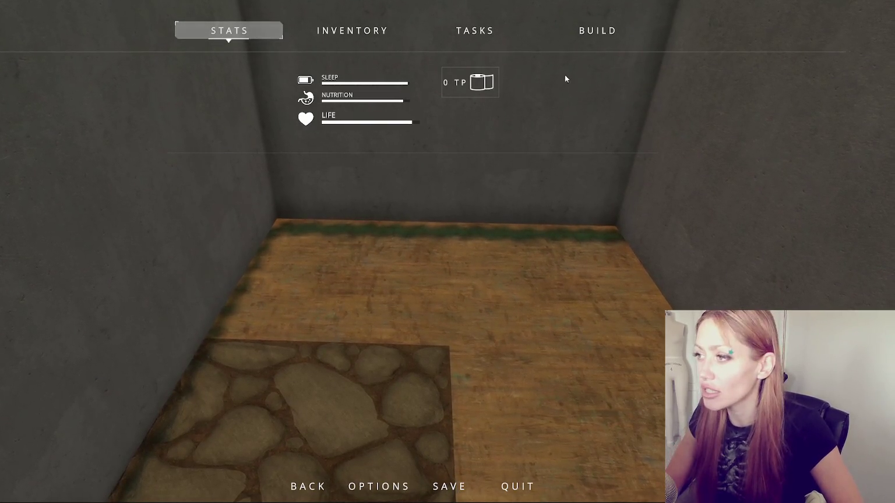
# - Pick Stone Floor from the game's Build tab to begin placing it
pyautogui.click(581, 36)
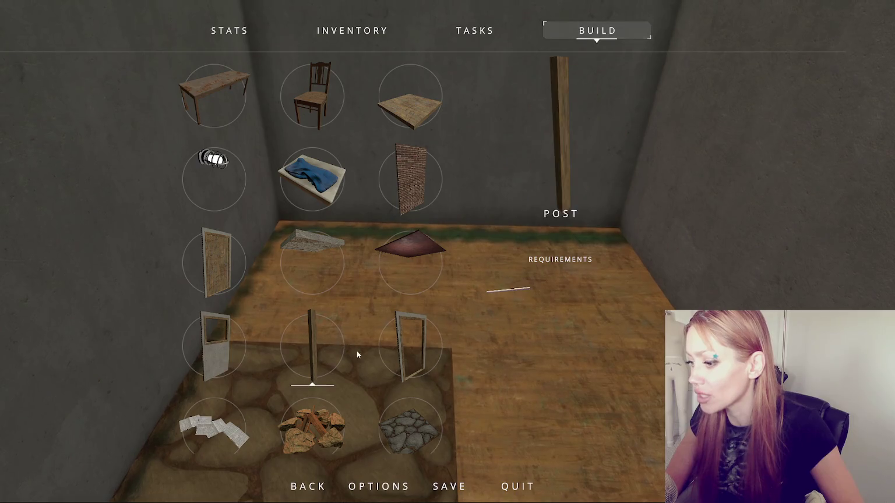
pyautogui.click(410, 425)
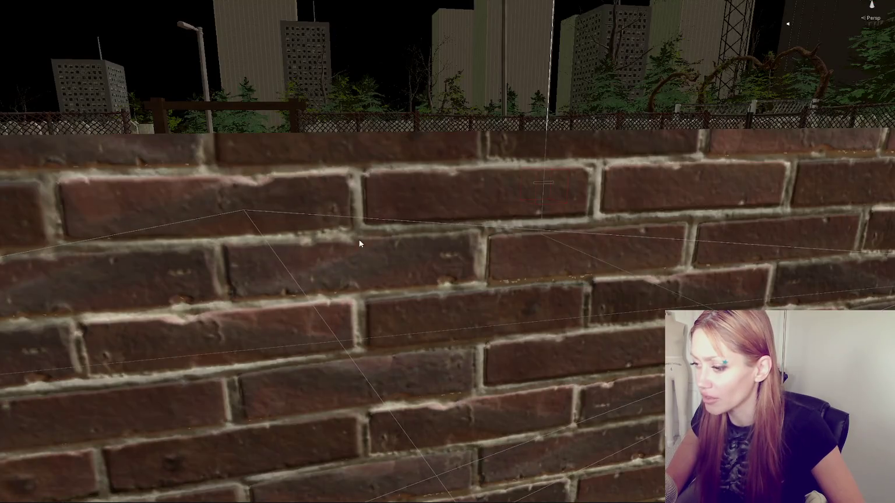
# - Move the armchair in the Scene view onto the room's back floor tile and rotate it forward
pyautogui.scroll(-5, 293, 286)
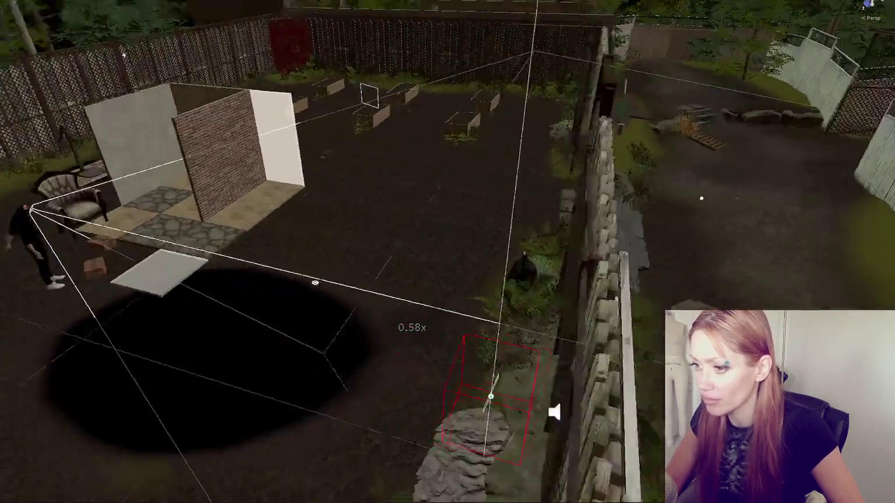
pyautogui.moveTo(315, 282); pyautogui.dragTo(299, 274)
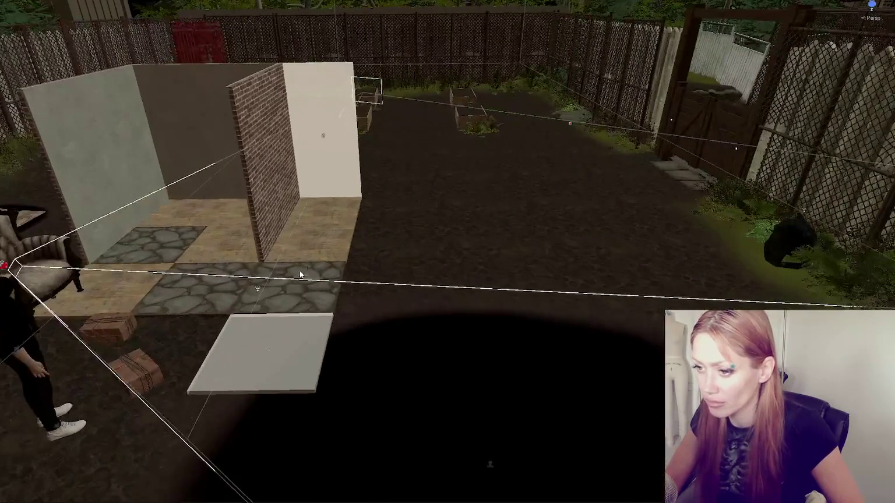
pyautogui.moveTo(369, 320)
pyautogui.mouseDown()
pyautogui.moveTo(415, 327)
pyautogui.moveTo(368, 90)
pyautogui.moveTo(309, 337)
pyautogui.mouseUp()
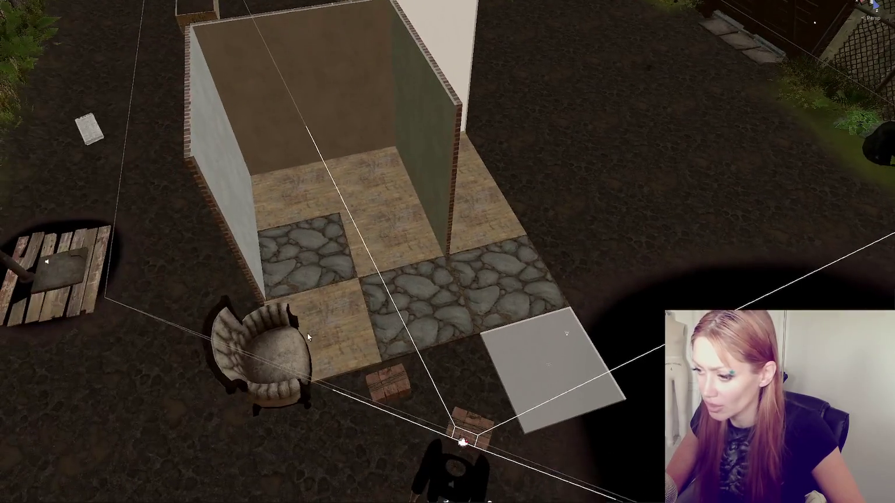
pyautogui.click(292, 352)
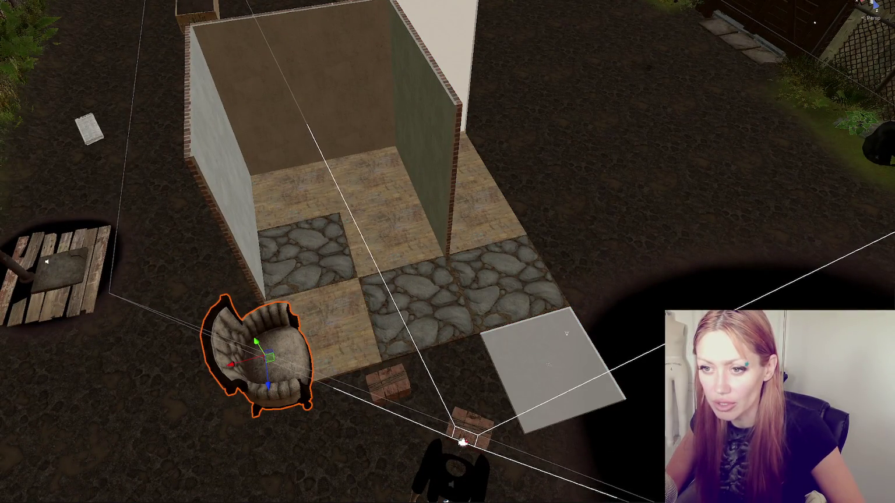
pyautogui.moveTo(240, 373)
pyautogui.mouseDown()
pyautogui.moveTo(288, 356)
pyautogui.moveTo(291, 195)
pyautogui.moveTo(274, 184)
pyautogui.moveTo(241, 193)
pyautogui.moveTo(274, 198)
pyautogui.moveTo(327, 175)
pyautogui.moveTo(426, 167)
pyautogui.moveTo(252, 202)
pyautogui.mouseUp()
pyautogui.press('e')
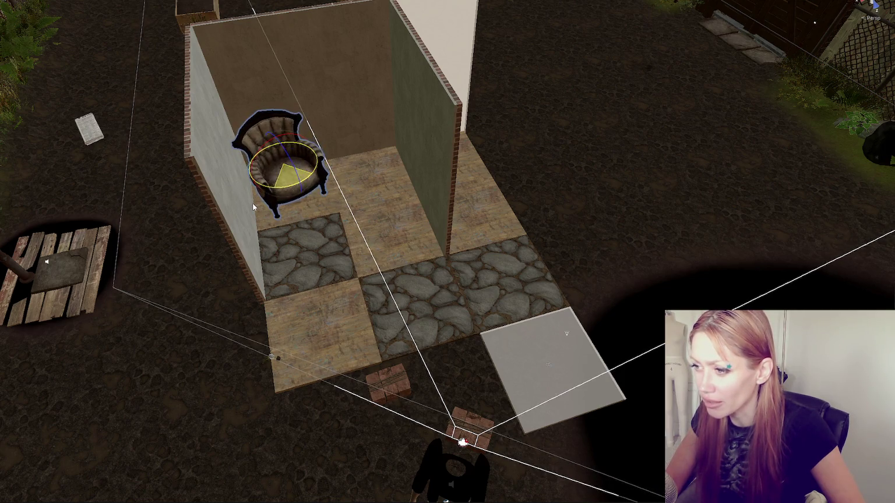
pyautogui.press('w')
pyautogui.click(271, 149)
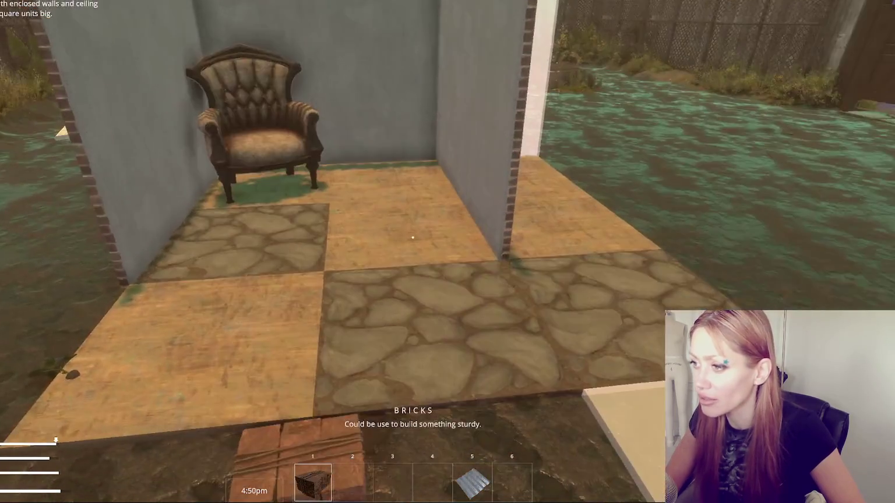
# - Walk back, pause the game, frame the grey placement slab, then select the wooden floor tile
pyautogui.press('s')
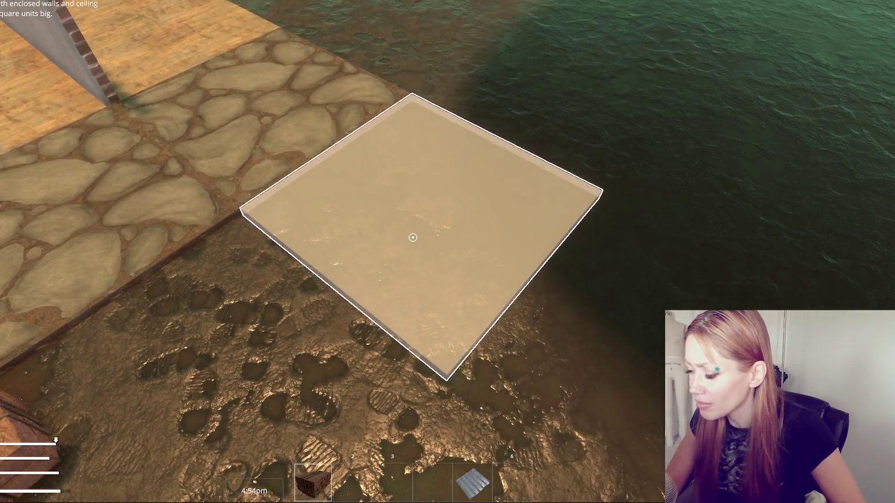
pyautogui.press('Escape')
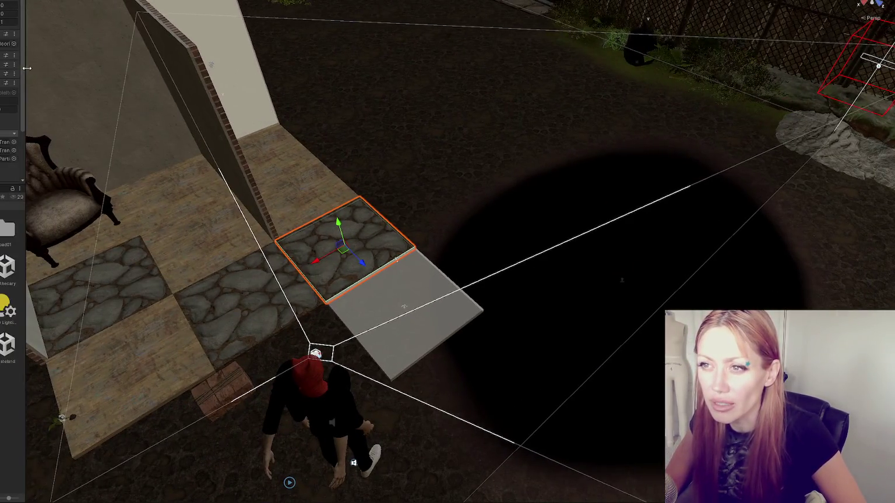
pyautogui.click(375, 290)
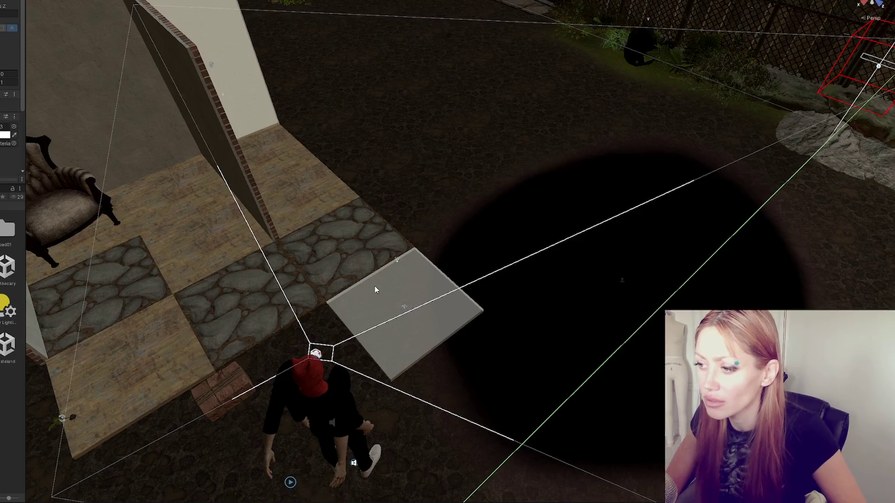
pyautogui.moveTo(398, 346)
pyautogui.mouseDown()
pyautogui.moveTo(420, 209)
pyautogui.moveTo(369, 209)
pyautogui.moveTo(358, 235)
pyautogui.mouseUp()
pyautogui.press('f')
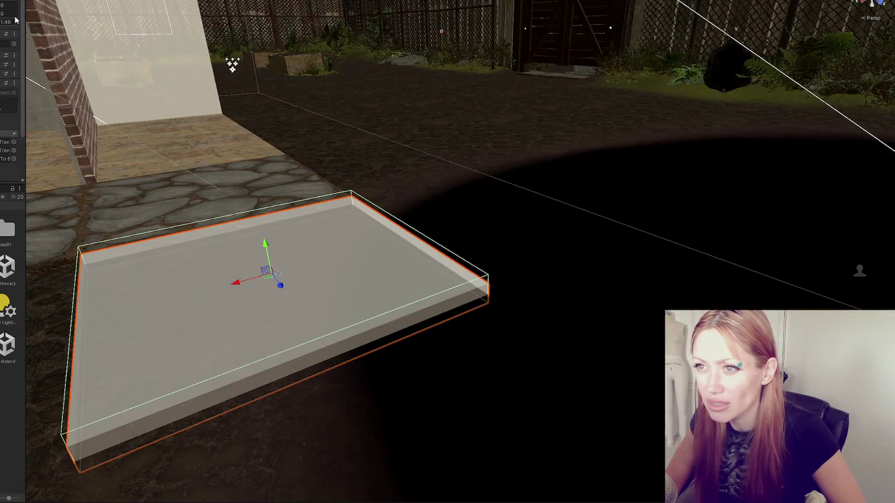
pyautogui.moveTo(259, 183)
pyautogui.mouseDown()
pyautogui.moveTo(245, 175)
pyautogui.moveTo(259, 183)
pyautogui.mouseUp()
pyautogui.click(259, 183)
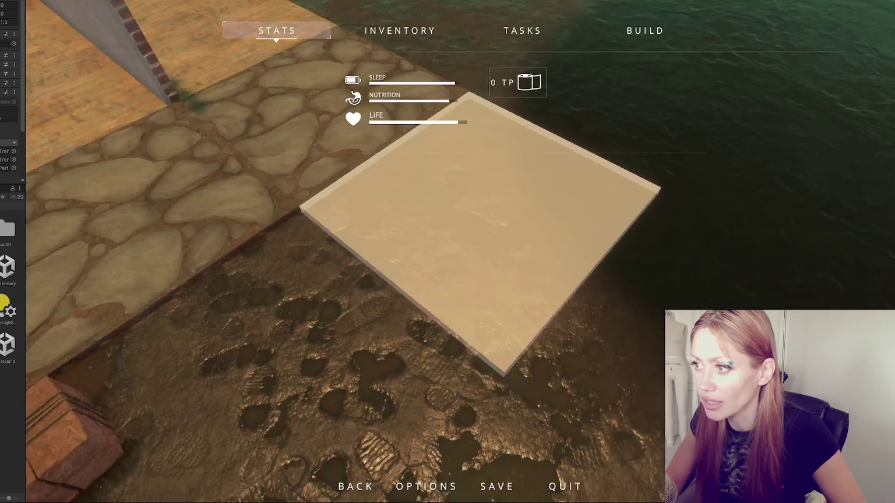
# - Select all objects to show collider outlines of the floor pieces and grey slabs, then deselect
pyautogui.click(446, 100)
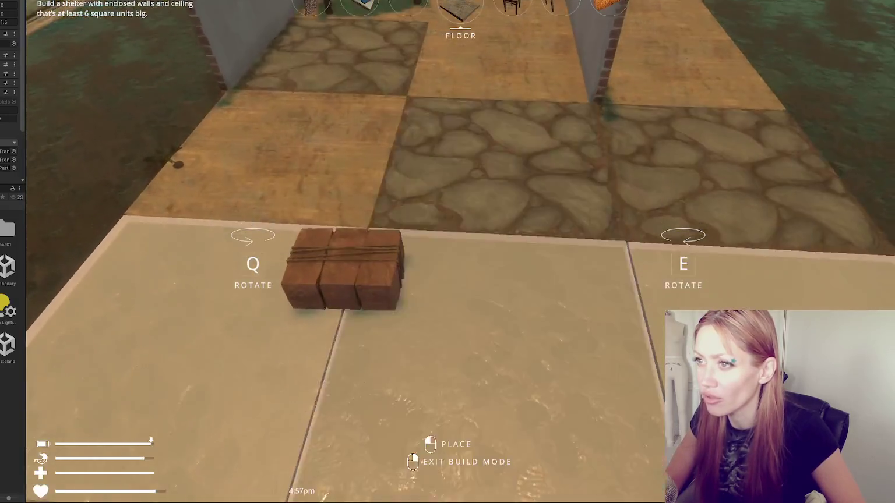
pyautogui.press('Escape')
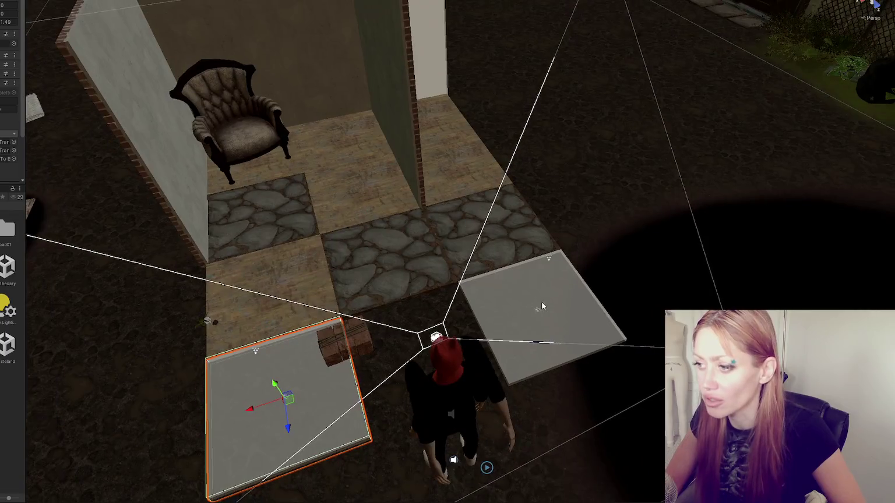
pyautogui.click(541, 305)
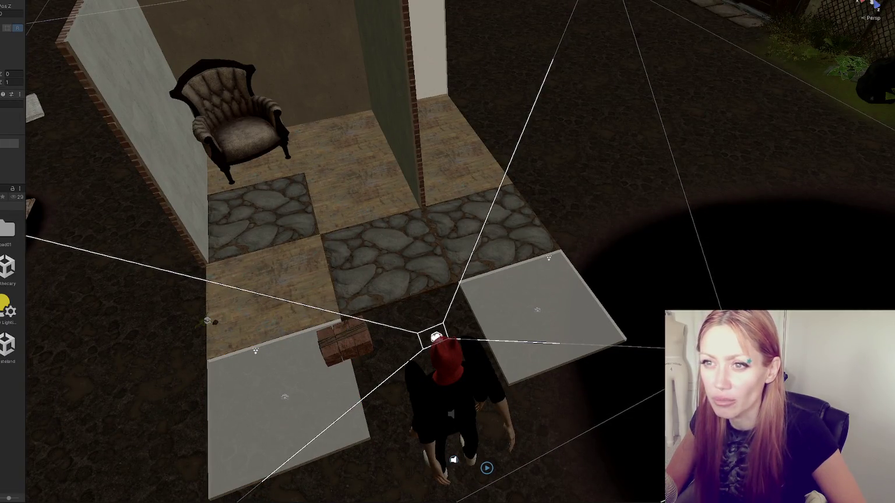
pyautogui.hotkey('ctrl', 'a')
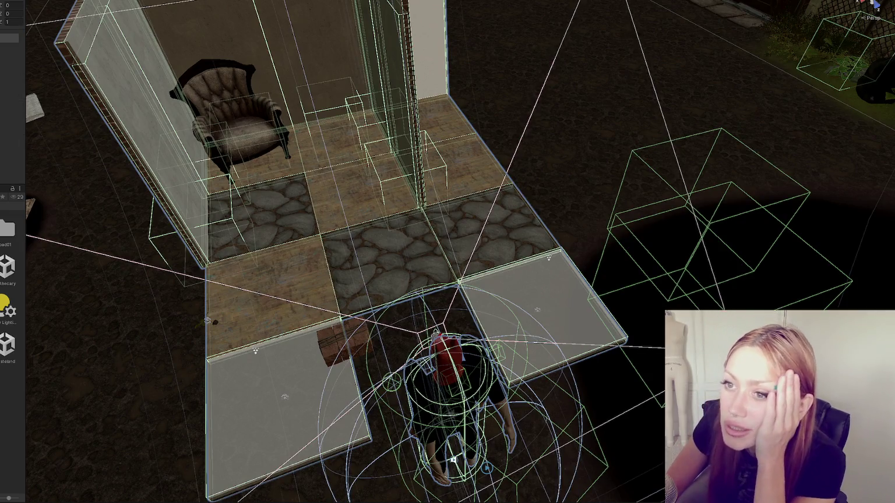
pyautogui.click(435, 336)
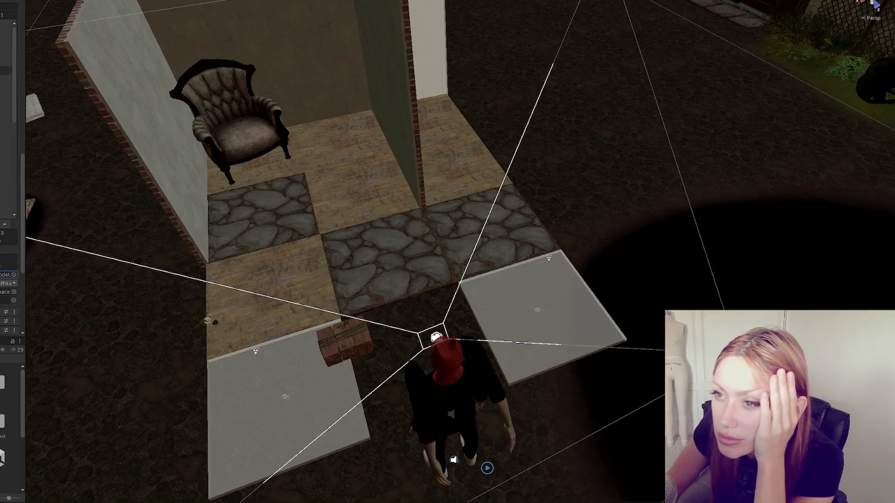
pyautogui.moveTo(25, 124); pyautogui.dragTo(83, 124)
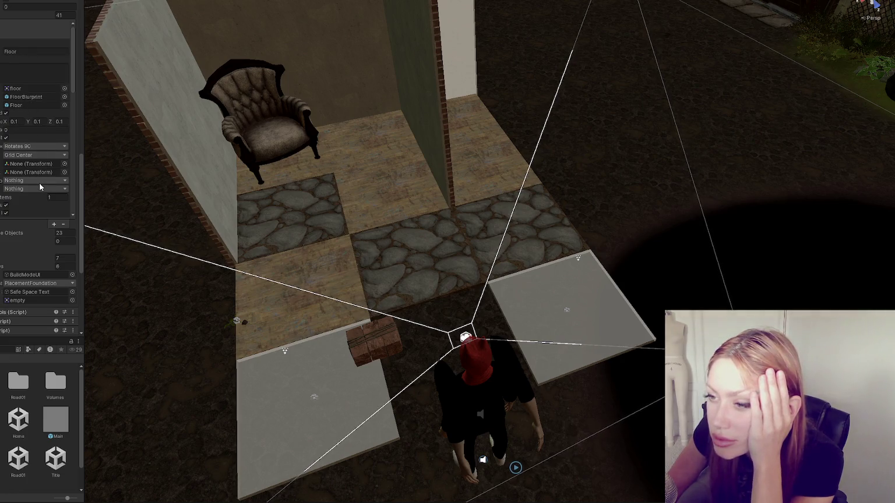
# - Set the Floor placeable's second layer mask to Floors and expand the Items list
pyautogui.scroll(-2, 38, 185)
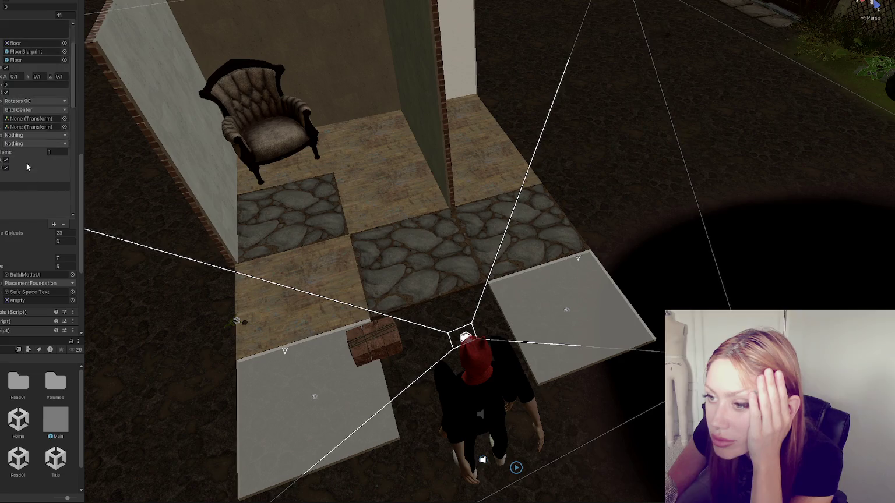
pyautogui.click(27, 143)
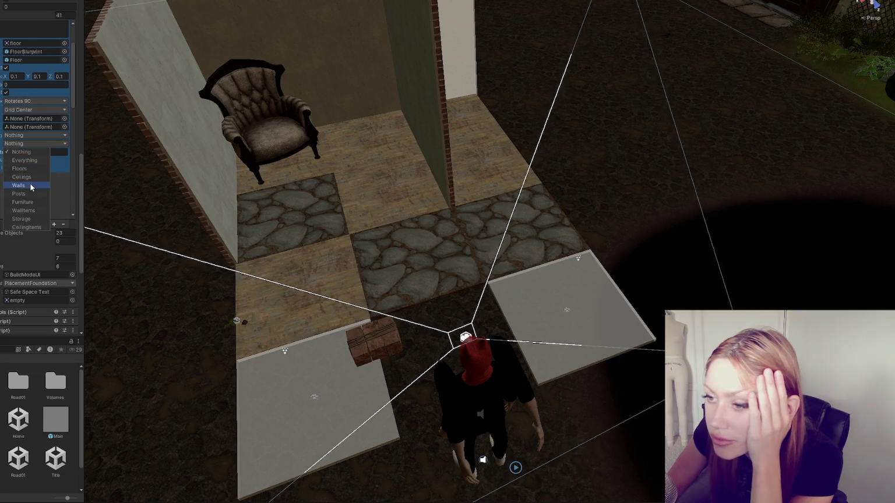
pyautogui.click(36, 167)
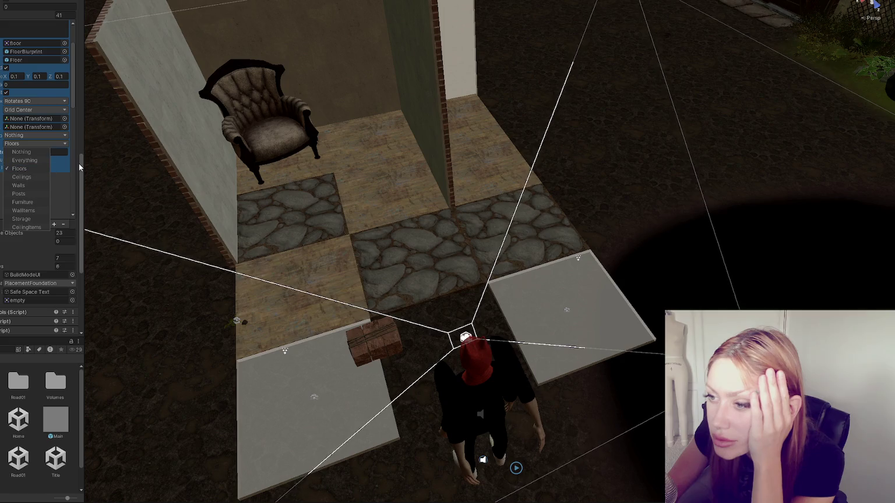
pyautogui.click(34, 153)
# - Adjust the Stone Floor item's layer masks, setting the first one to Nothing
pyautogui.scroll(-3, 32, 146)
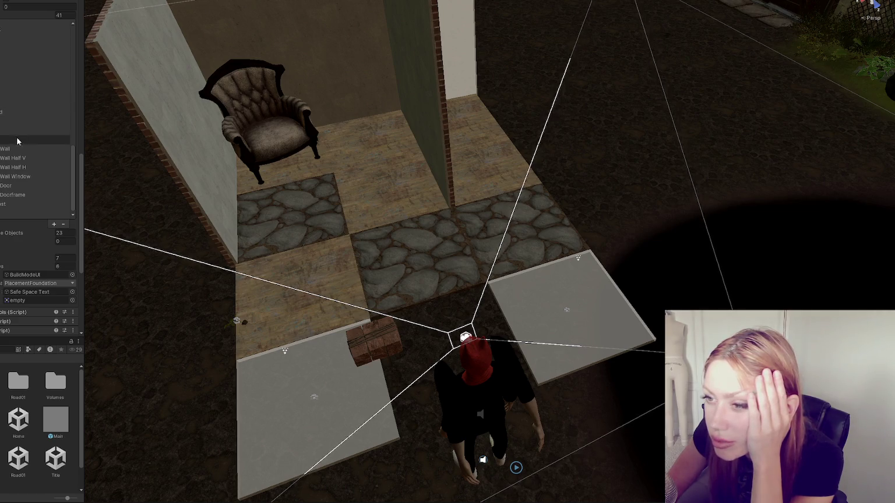
pyautogui.scroll(5, 15, 144)
pyautogui.scroll(-2, 41, 160)
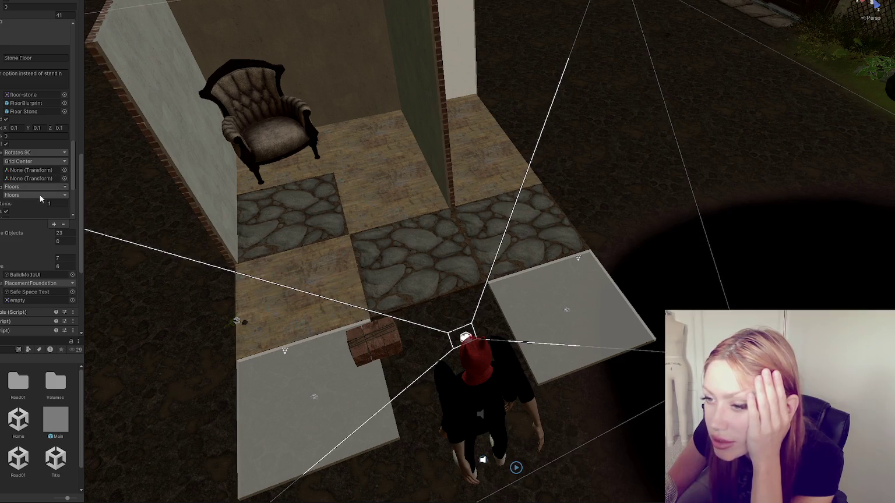
pyautogui.click(44, 192)
pyautogui.click(49, 189)
pyautogui.scroll(-6, 49, 185)
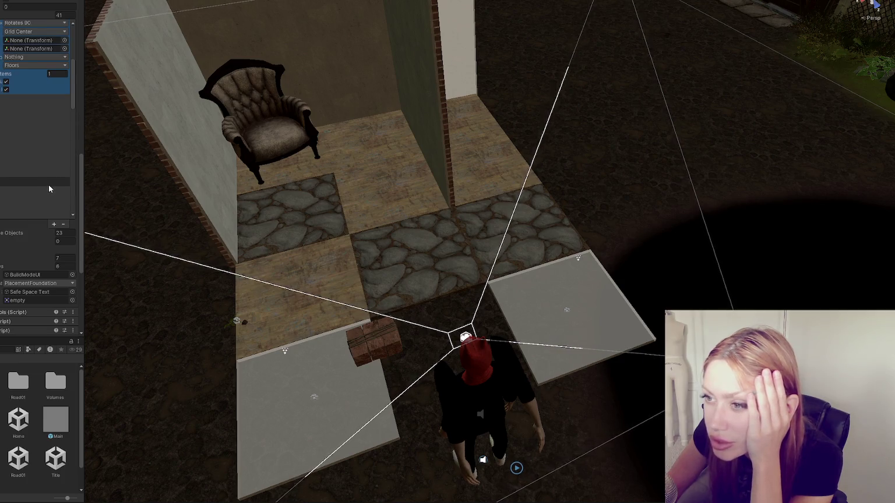
pyautogui.click(25, 56)
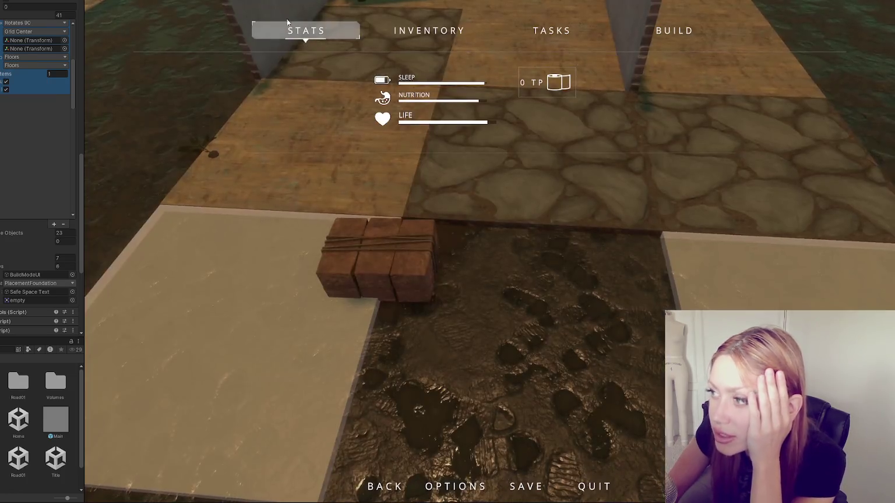
# - Choose a floor piece from the build options and place stone floor tiles in the shelter's gap
pyautogui.click(670, 25)
pyautogui.click(488, 108)
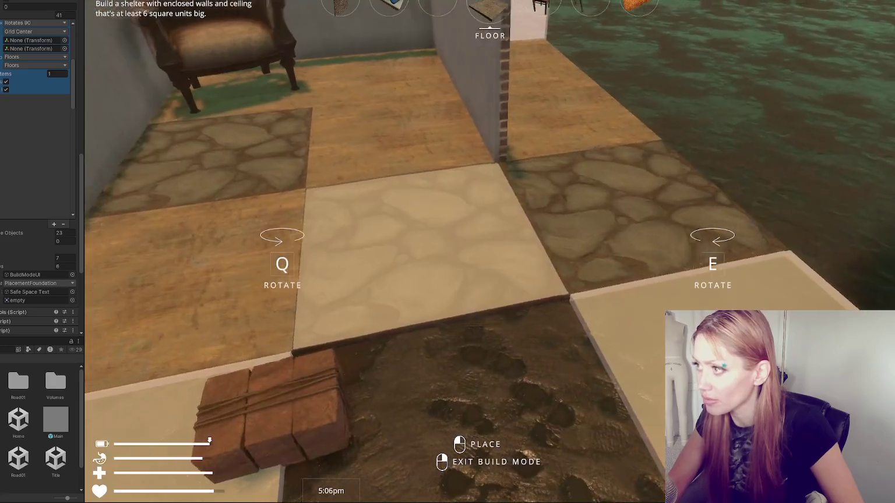
pyautogui.scroll(-3, 447, 251)
pyautogui.scroll(-3, 447, 251)
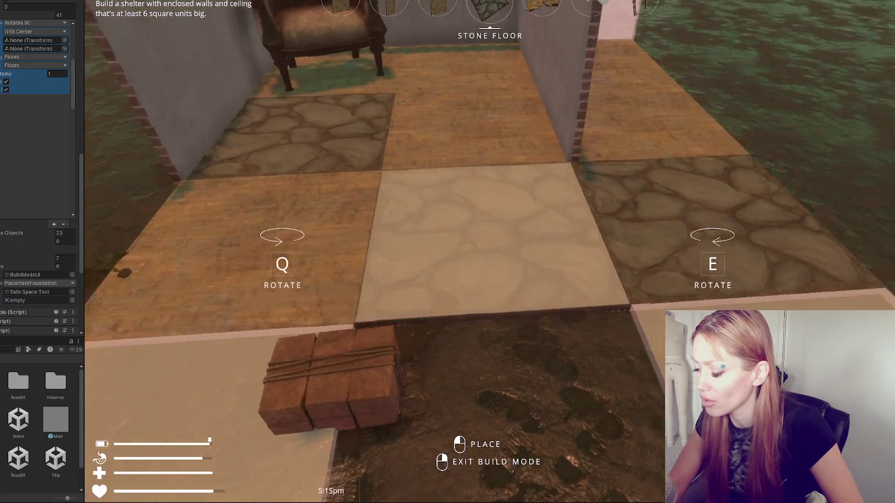
pyautogui.click(448, 252)
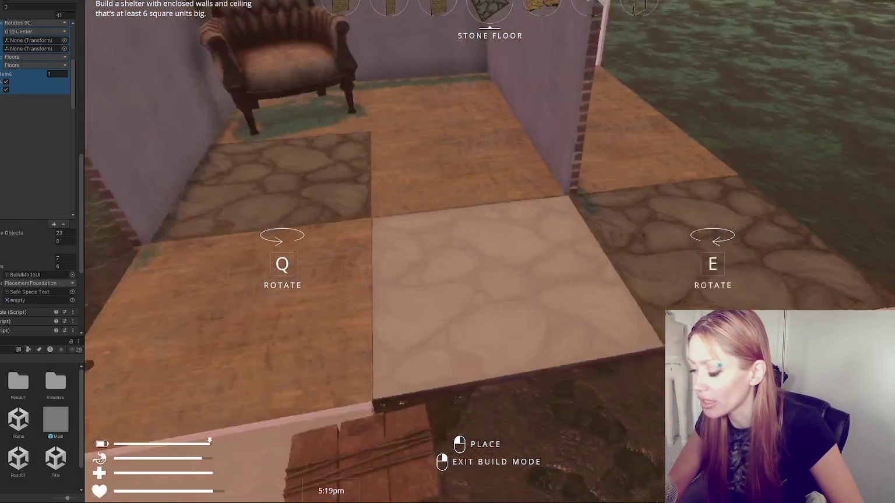
pyautogui.click(447, 252)
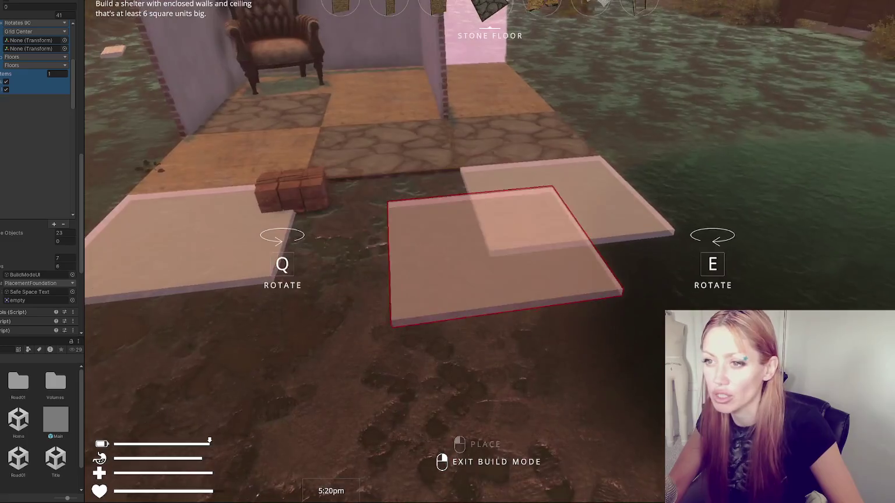
# - Pause the game and scroll the Inspector up to the PlacementControls fields
pyautogui.press('Escape')
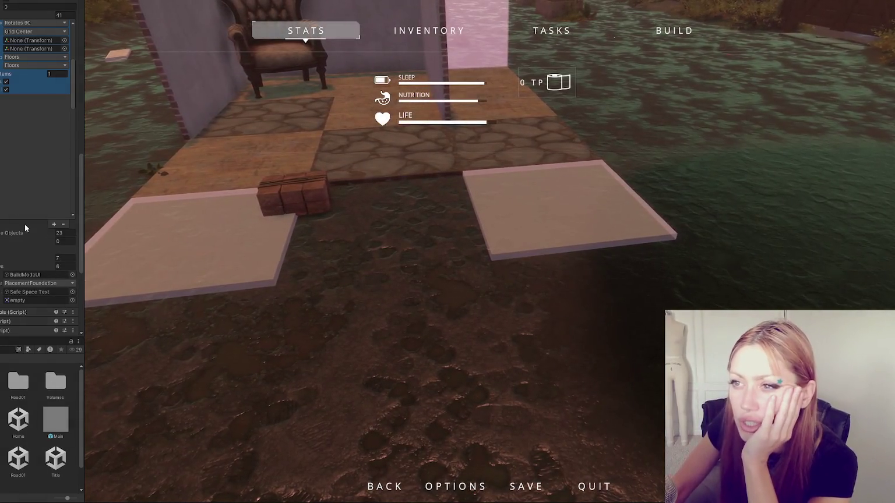
pyautogui.scroll(4, 35, 117)
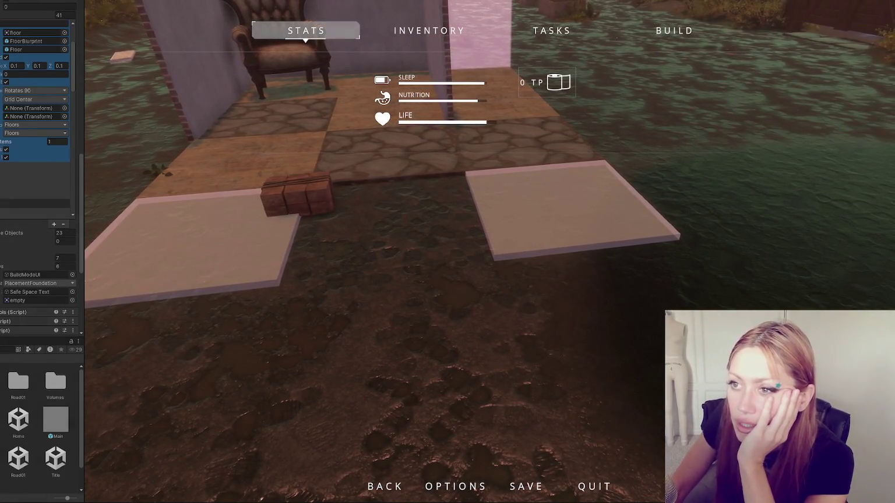
pyautogui.scroll(6, 35, 146)
pyautogui.scroll(8, 23, 52)
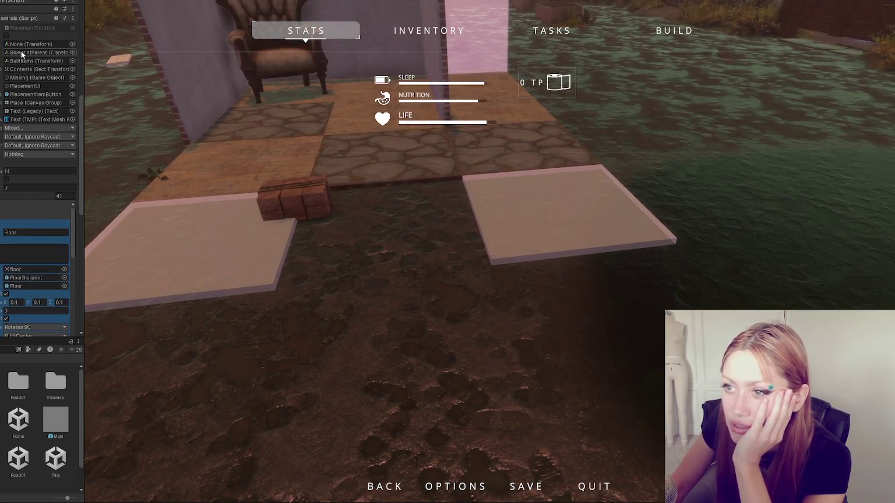
pyautogui.hotkey('alt', 'Tab')
# - Jump to the Floor match at line 184 and read ClosestCenterPoint and ClosestEdgeCentered
pyautogui.click(187, 194)
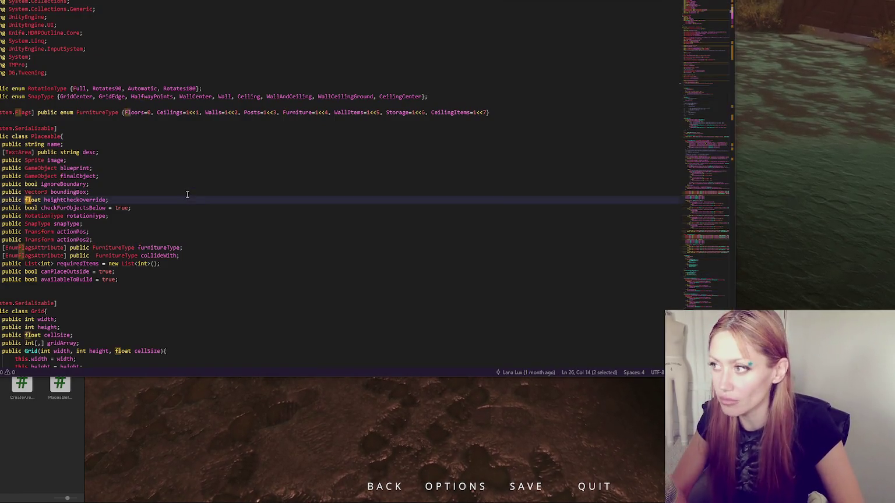
pyautogui.press('F3')
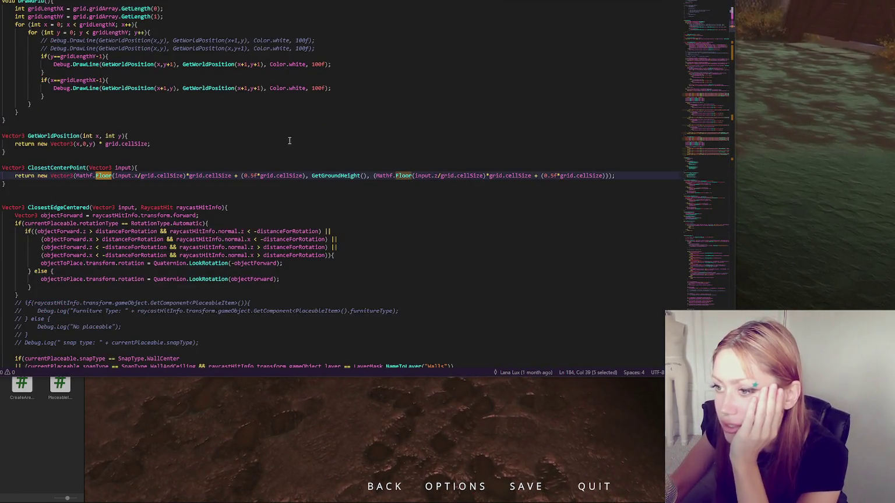
pyautogui.moveTo(159, 117); pyautogui.dragTo(156, 117)
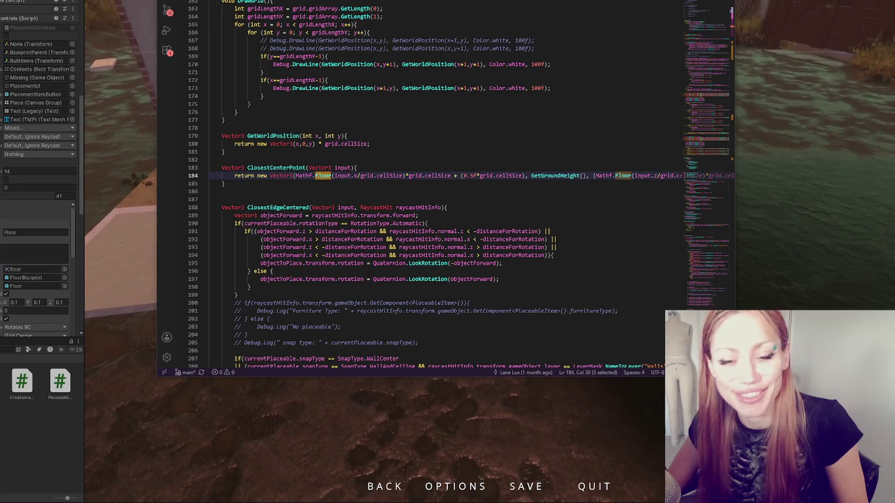
pyautogui.click(447, 207)
pyautogui.press('Up')
pyautogui.press('Up')
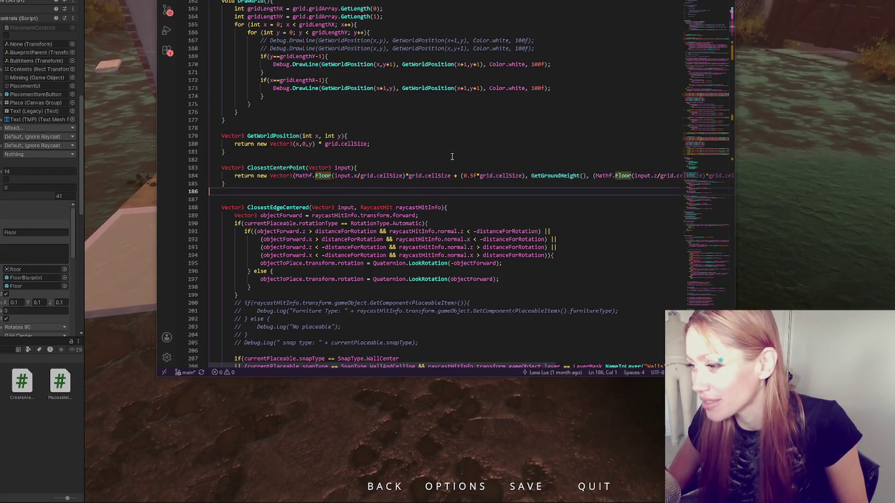
pyautogui.scroll(-5, 451, 155)
pyautogui.hotkey('alt', 'Tab')
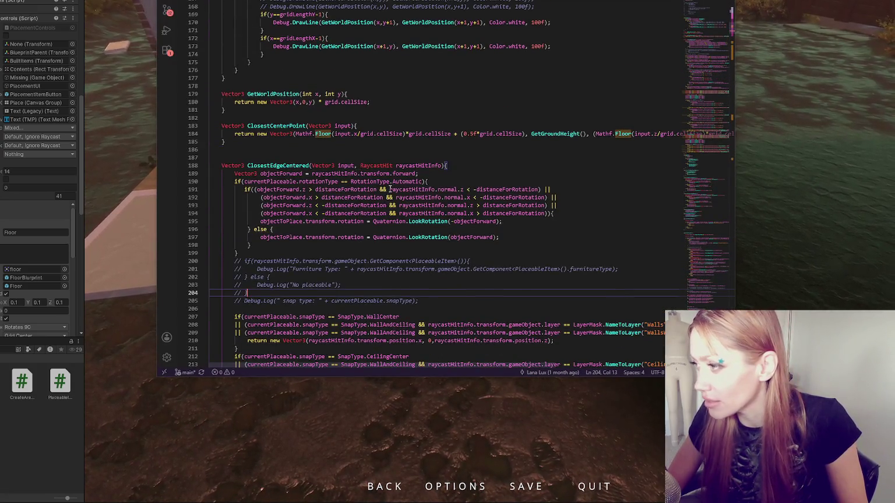
# - Scroll through Update and CheckPlacement to the overlap check at line 547, highlighting 'problems'
pyautogui.scroll(5, 360, 173)
pyautogui.scroll(-5, 390, 166)
pyautogui.scroll(-20, 389, 163)
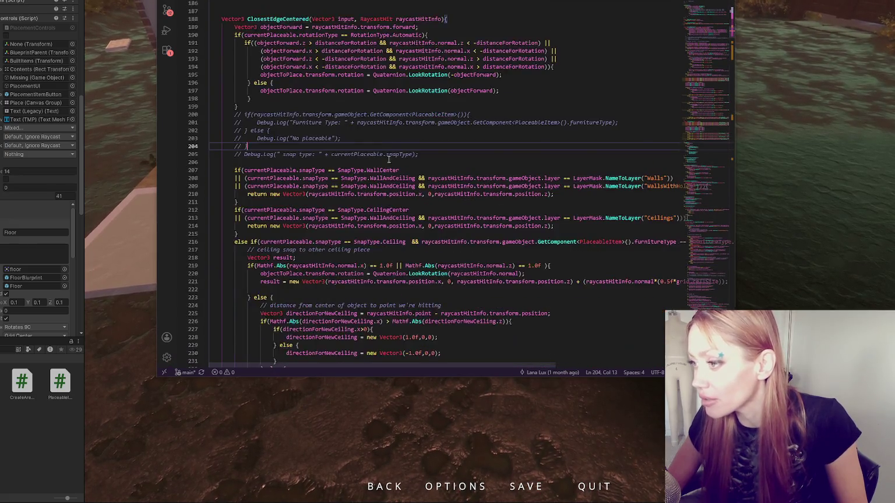
pyautogui.scroll(-14, 379, 155)
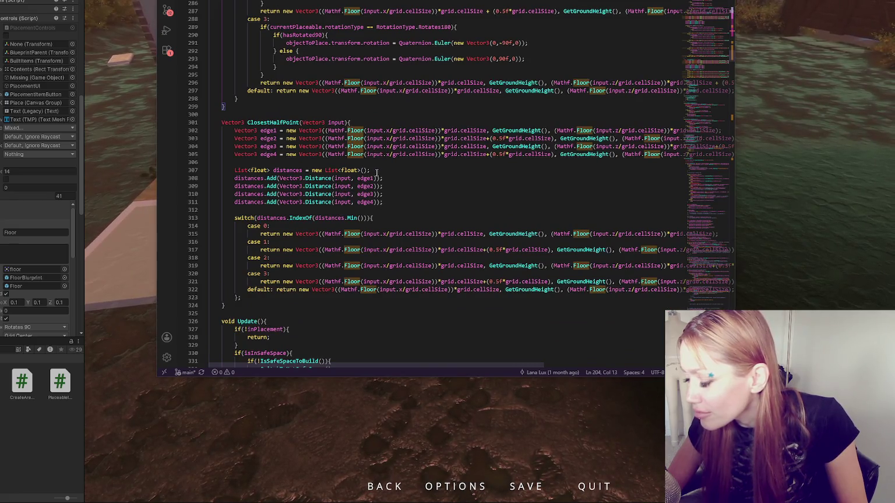
pyautogui.scroll(-6, 376, 172)
pyautogui.scroll(3, 376, 173)
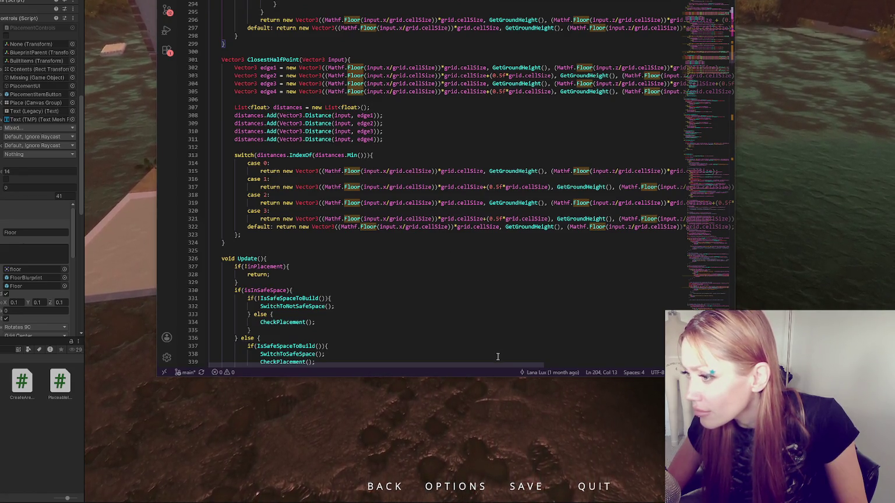
pyautogui.scroll(-9, 401, 241)
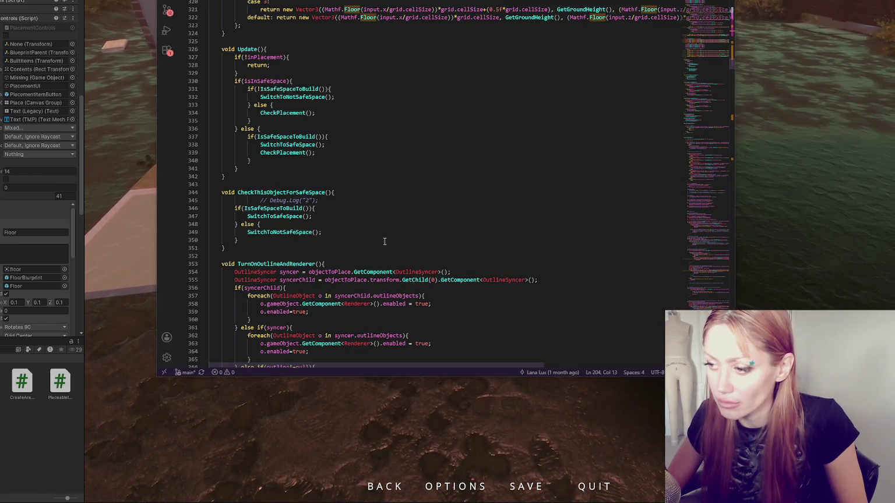
pyautogui.scroll(-20, 384, 242)
pyautogui.scroll(-20, 383, 239)
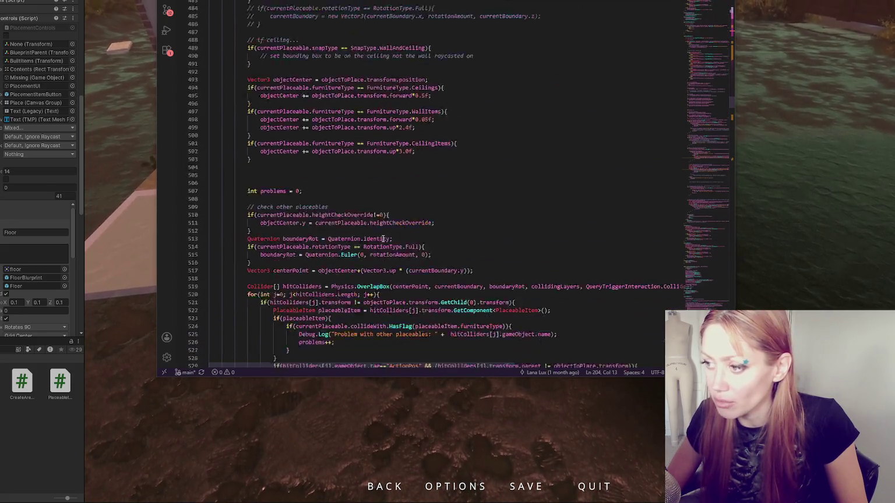
pyautogui.scroll(-13, 383, 238)
pyautogui.doubleClick(299, 195)
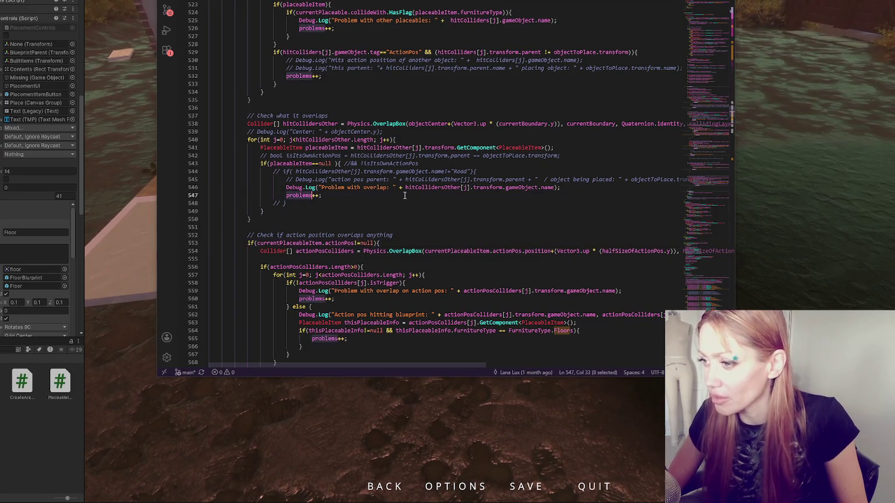
pyautogui.hotkey('alt', 'Tab')
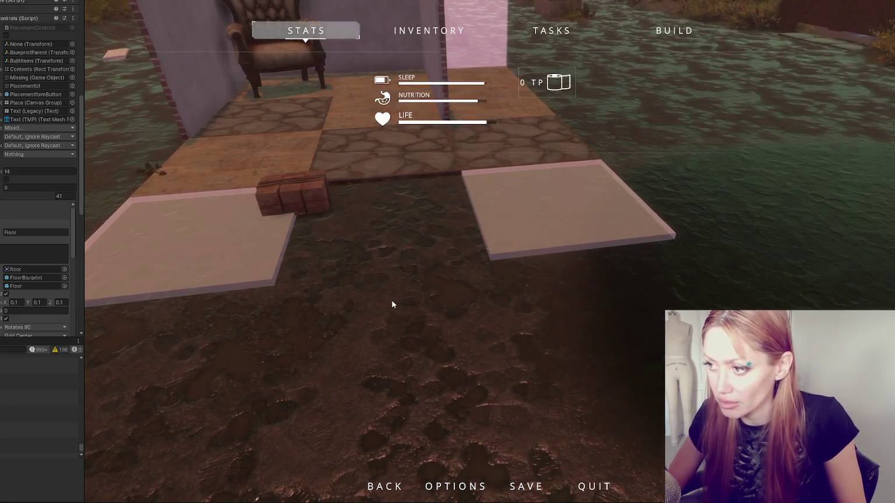
# - Choose Floor from the Build options and place a tile in front of the shelter
pyautogui.press('Escape')
pyautogui.press('Escape')
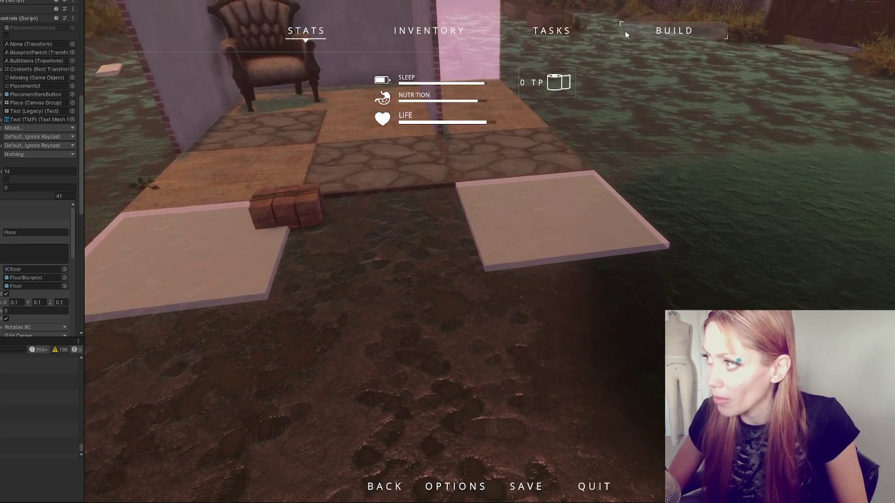
pyautogui.click(625, 34)
pyautogui.click(386, 174)
pyautogui.hotkey('alt', 'Tab')
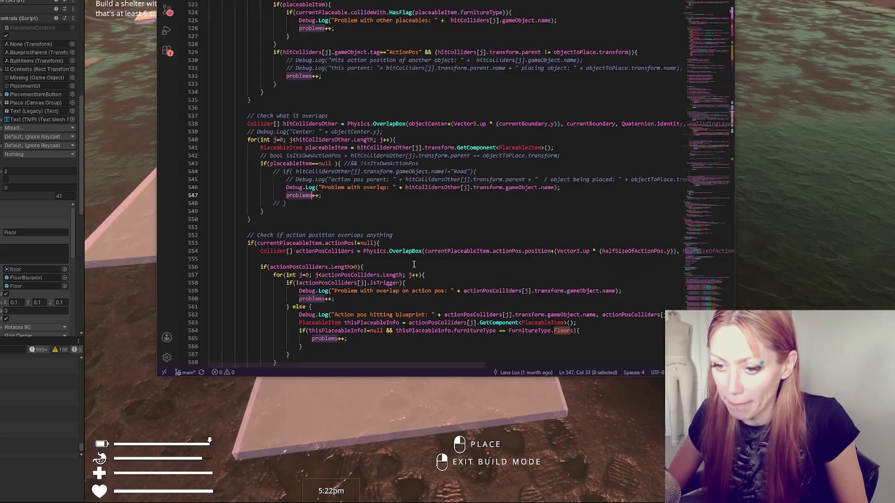
pyautogui.hotkey('alt', 'Tab')
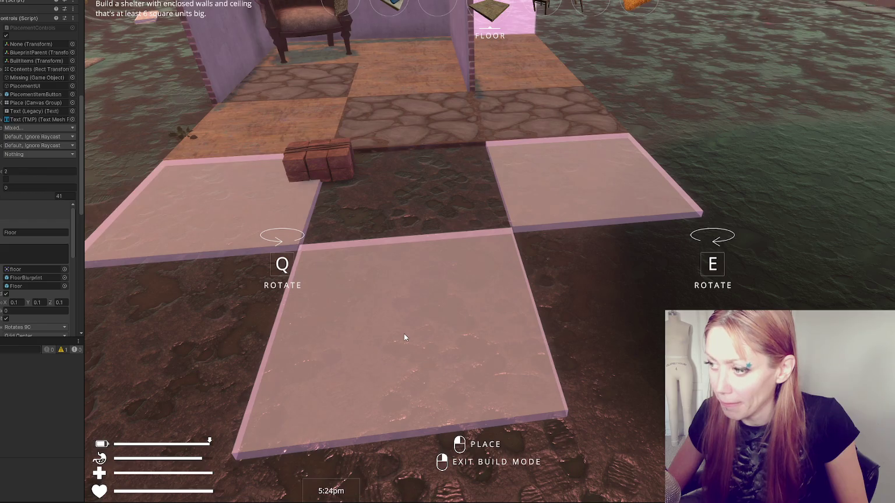
pyautogui.click(404, 335)
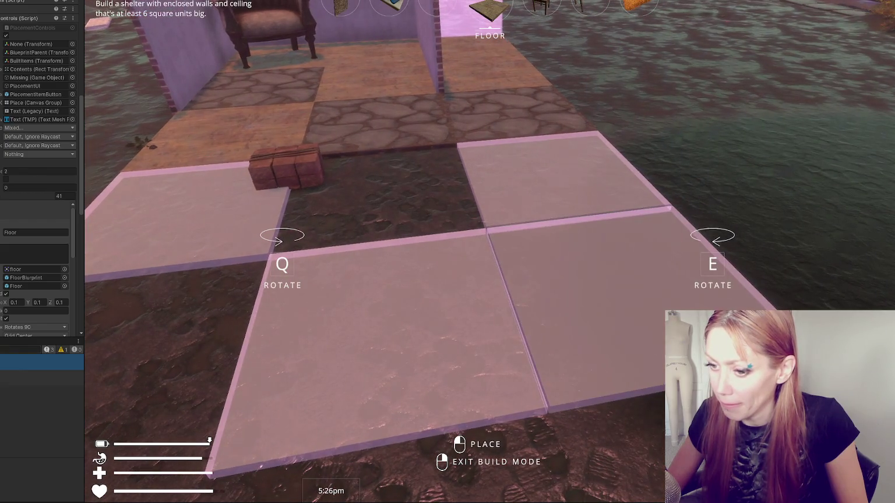
# - Walk forward toward the floor tiles, pause the game, and return to the code editor
pyautogui.press('w')
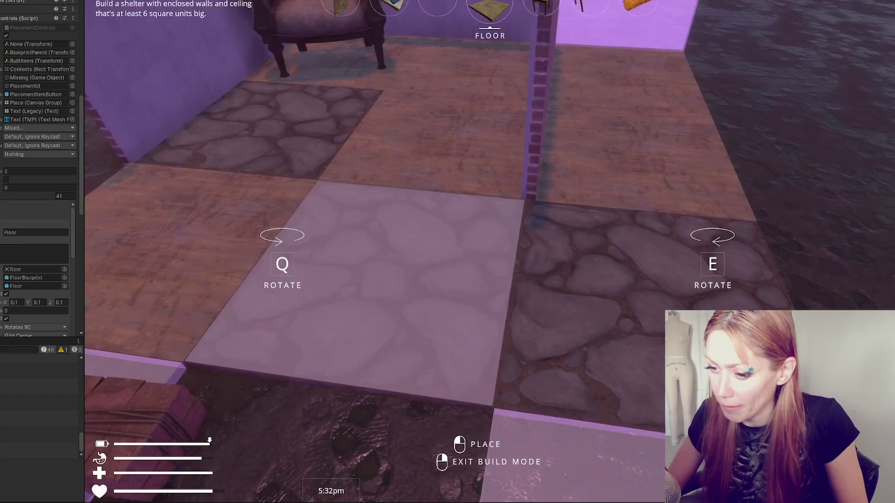
pyautogui.press('Escape')
pyautogui.hotkey('alt', 'Tab')
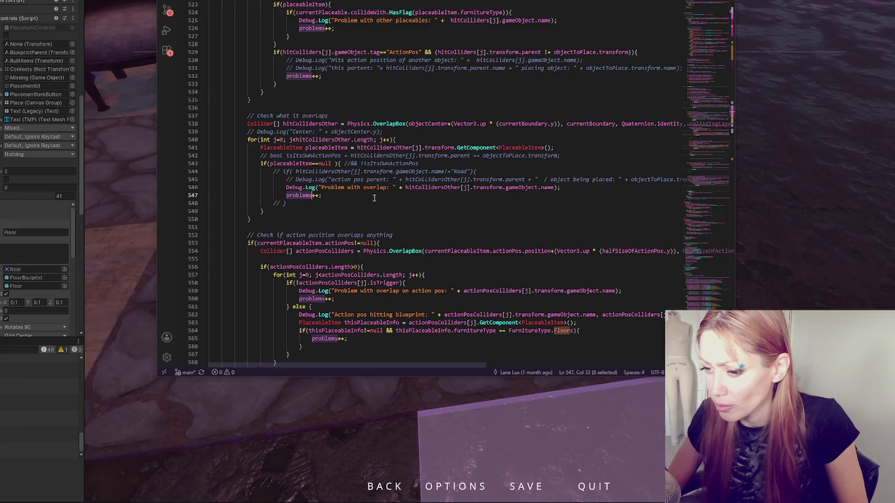
# - Trace the problems counter on line 560 to its declaration at line 507 with F12
pyautogui.click(439, 220)
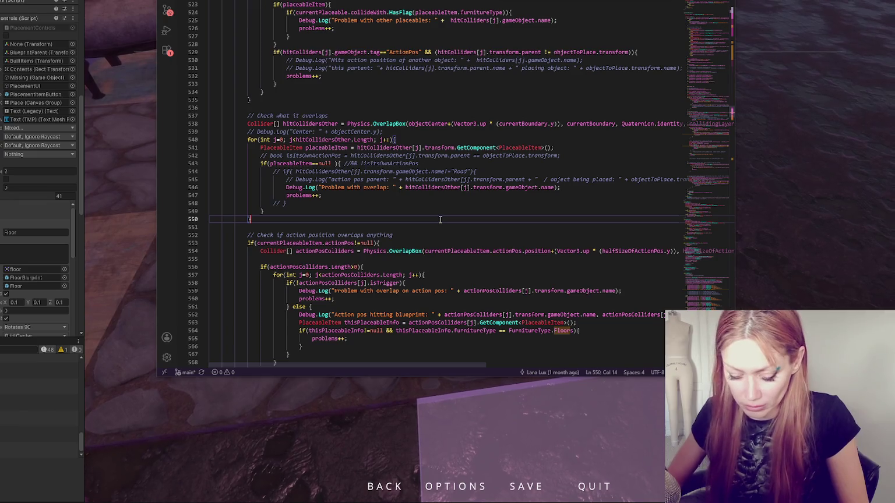
pyautogui.press('Down')
pyautogui.press('Down')
pyautogui.press('Down')
pyautogui.hotkey('ctrl', 'd')
pyautogui.press('F12')
pyautogui.scroll(-10, 440, 220)
pyautogui.scroll(10, 439, 220)
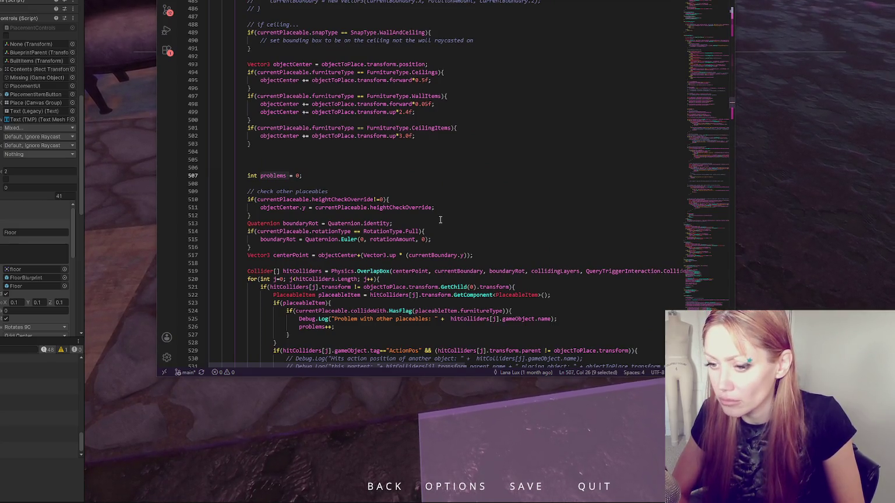
# - Search the file for 'Problem with other' and highlight every use of placeableItem on line 523
pyautogui.hotkey('ctrl', 'f')
pyautogui.write('Problem with other')
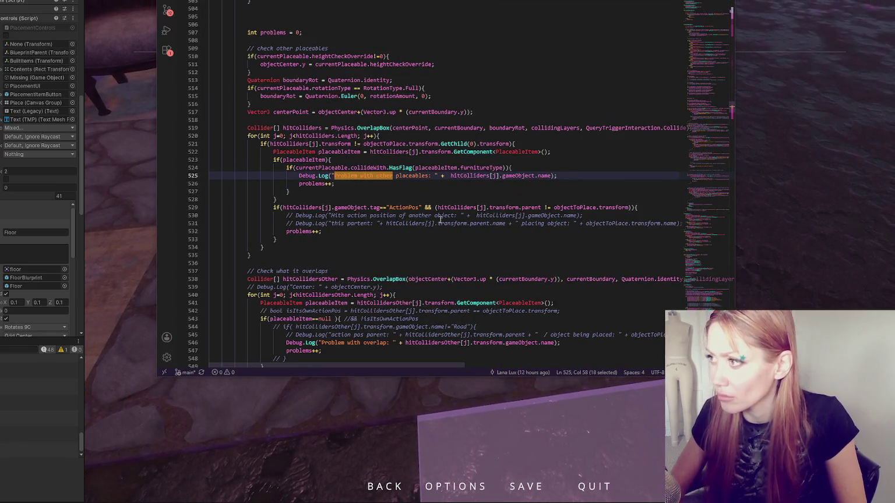
pyautogui.press('Down')
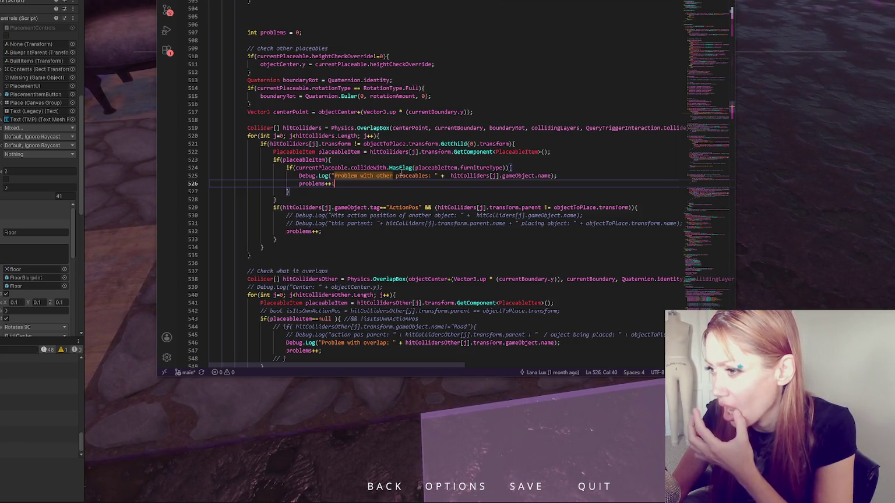
pyautogui.doubleClick(303, 159)
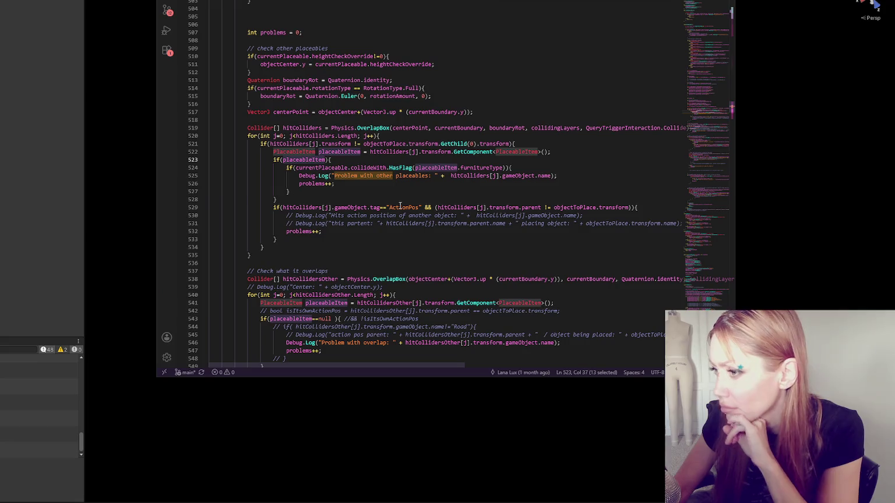
# - Highlight the 'Problem' occurrences and inspect the overlap box's collidingLayers argument on line 519
pyautogui.click(396, 192)
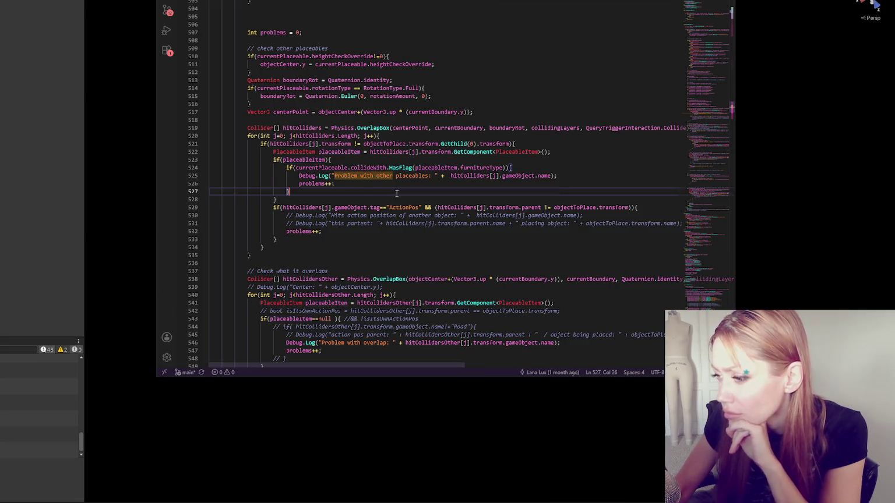
pyautogui.doubleClick(348, 175)
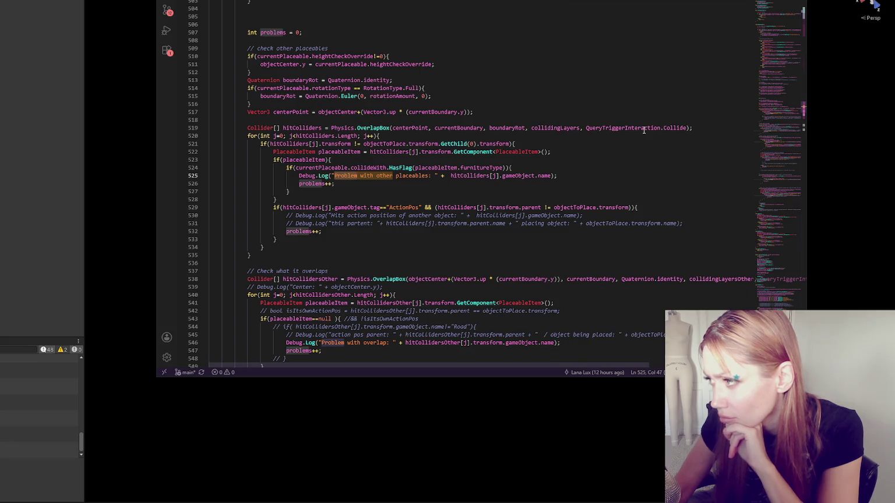
pyautogui.click(547, 127)
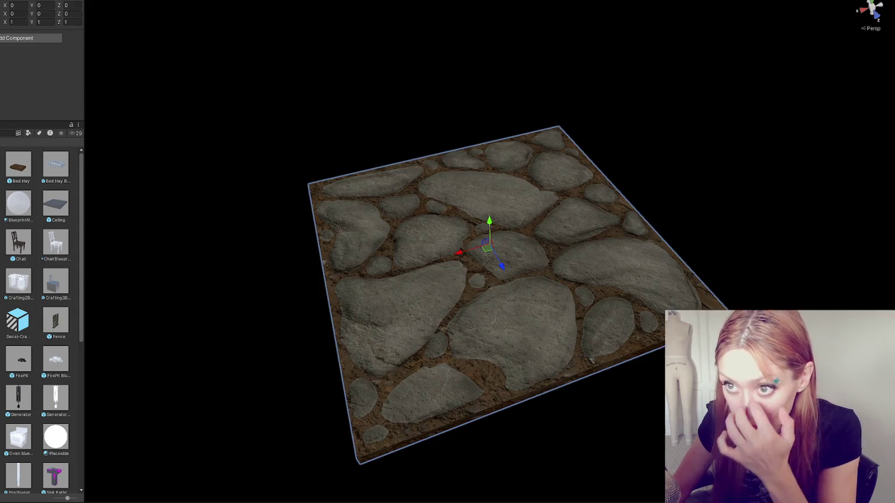
# - Reselect StoneFlooring and expand its Box Collider and PlaceableItem component settings
pyautogui.click(3, 82)
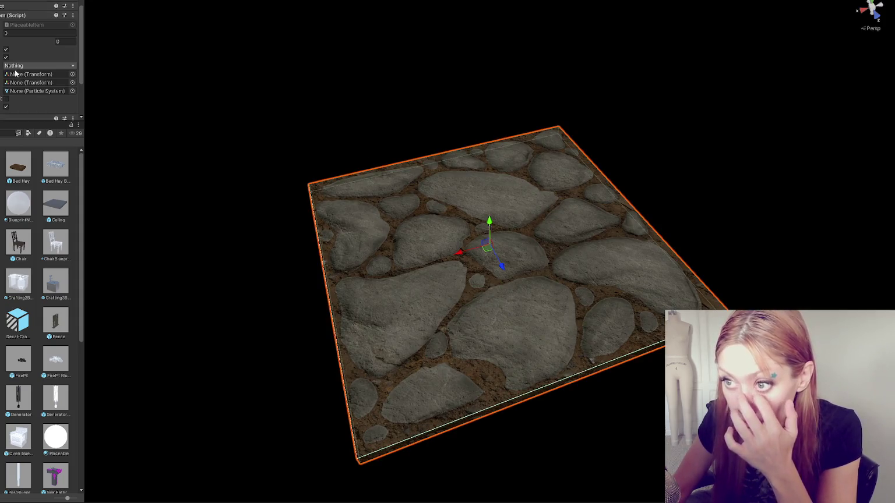
pyautogui.scroll(-2, 1, 59)
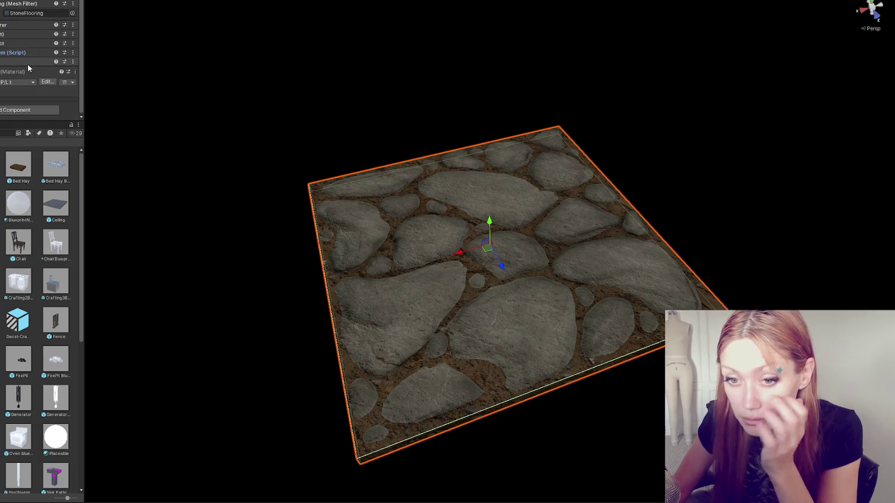
pyautogui.click(1, 46)
pyautogui.click(408, 350)
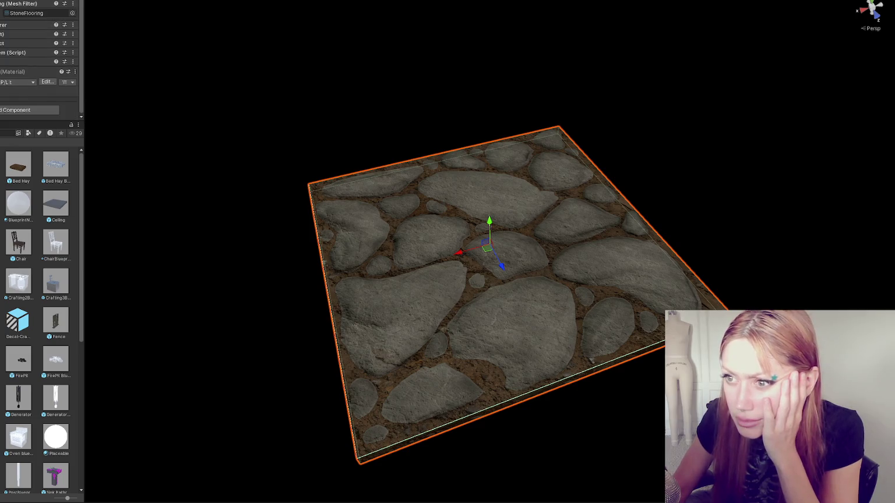
pyautogui.click(2, 61)
pyautogui.scroll(-2, 2, 64)
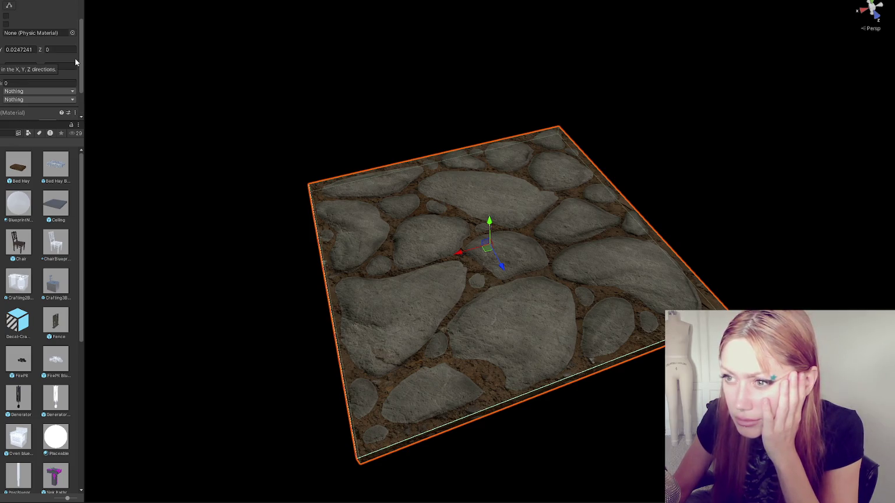
pyautogui.scroll(3, 76, 61)
pyautogui.click(13, 53)
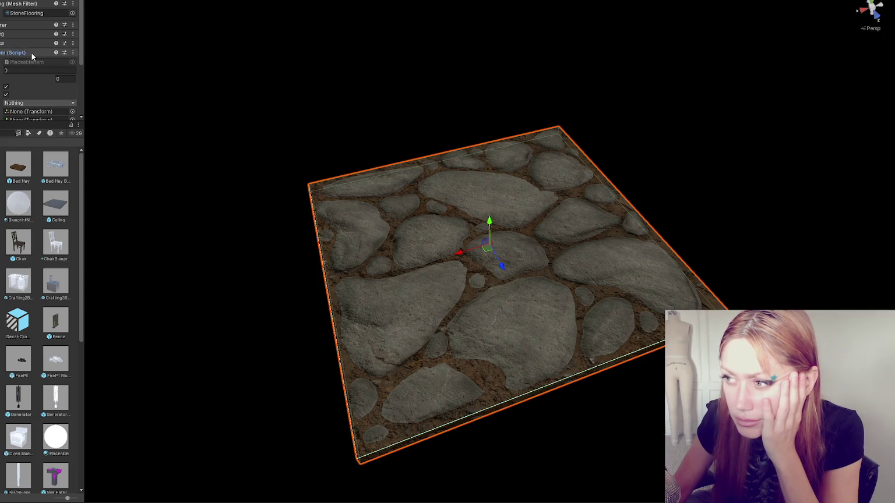
pyautogui.scroll(-3, 30, 52)
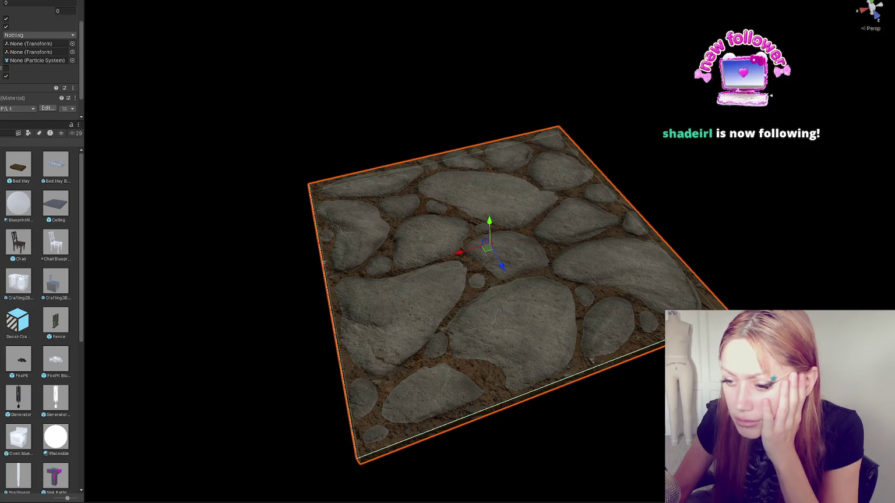
# - Undo two edits, check QueryTriggerInteraction in the PlaceableItem script, and open the Scenes folder
pyautogui.hotkey('ctrl', 'z')
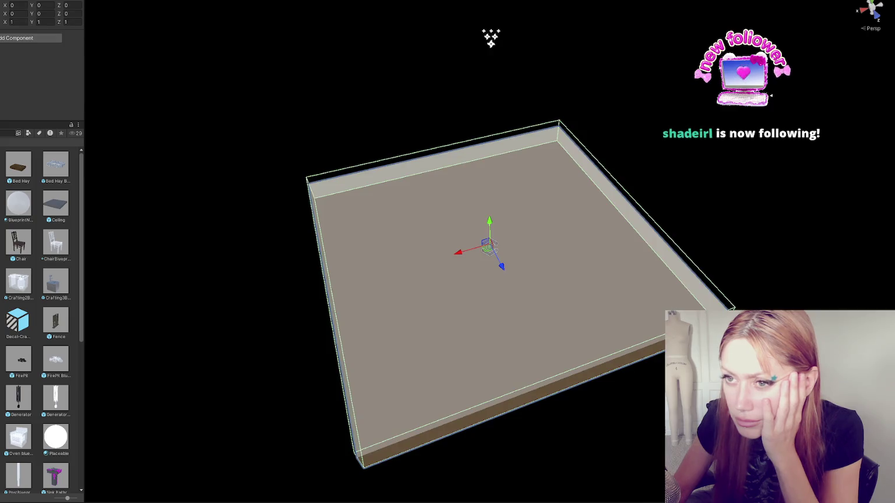
pyautogui.hotkey('ctrl', 'z')
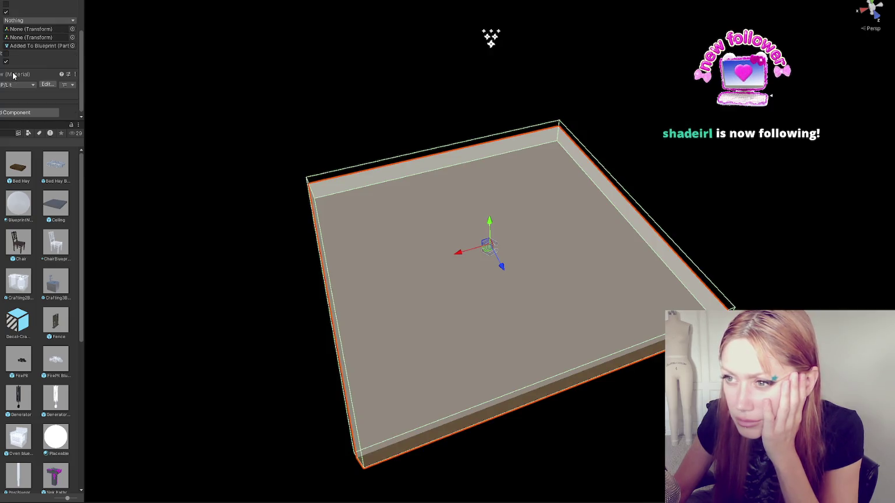
pyautogui.scroll(2, 15, 71)
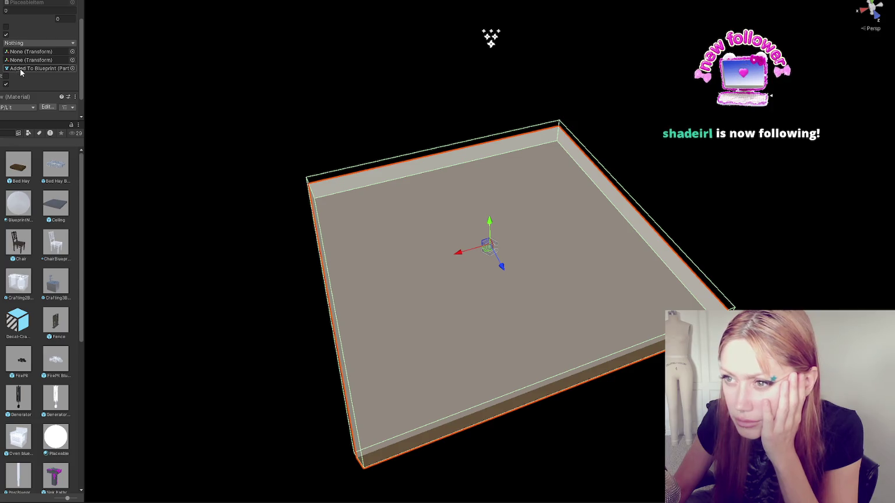
pyautogui.scroll(4, 17, 70)
pyautogui.scroll(4, 26, 67)
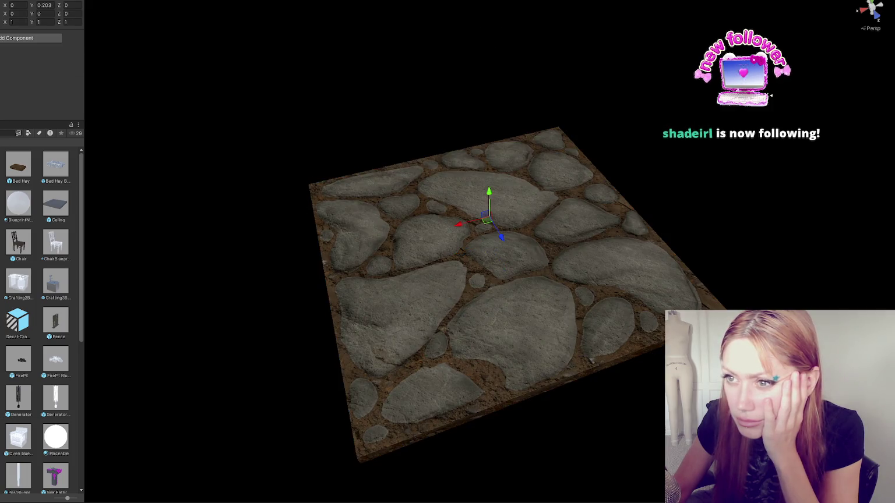
pyautogui.scroll(3, 17, 85)
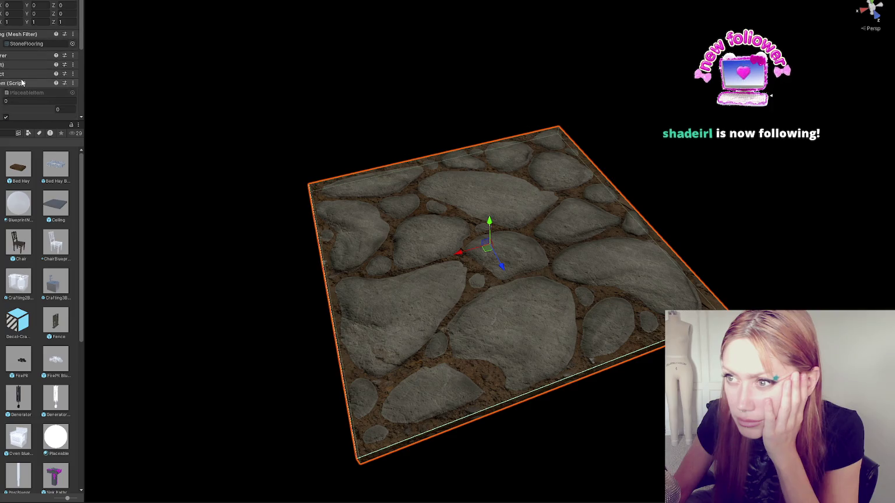
pyautogui.doubleClick(23, 94)
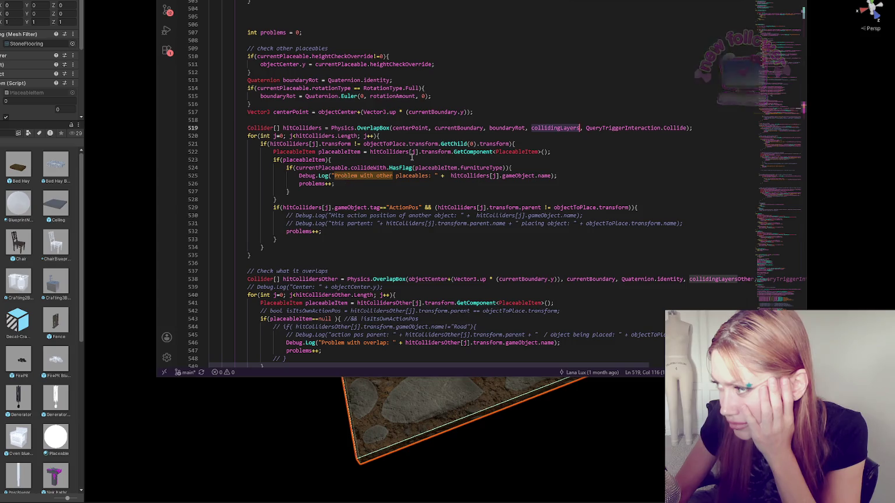
pyautogui.doubleClick(626, 128)
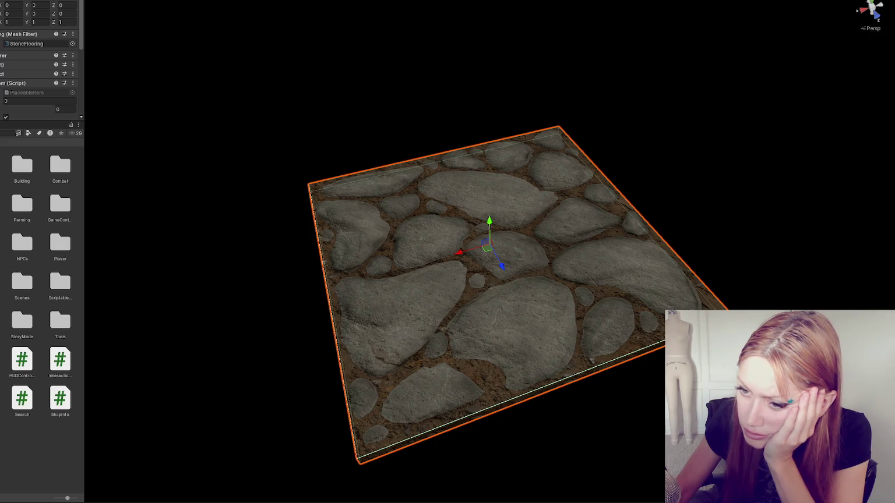
pyautogui.doubleClick(22, 281)
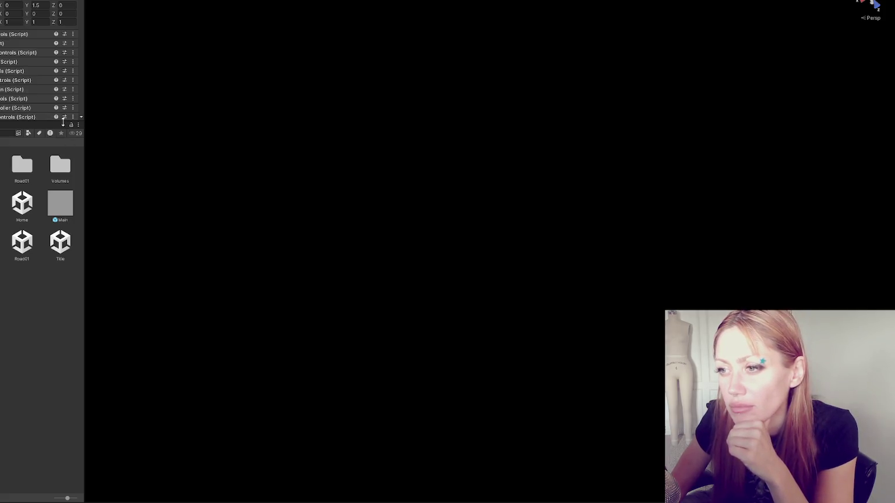
# - Set the Stone Floor element's Collide With mask to Floors
pyautogui.moveTo(62, 122); pyautogui.dragTo(63, 251)
pyautogui.scroll(-5, 43, 79)
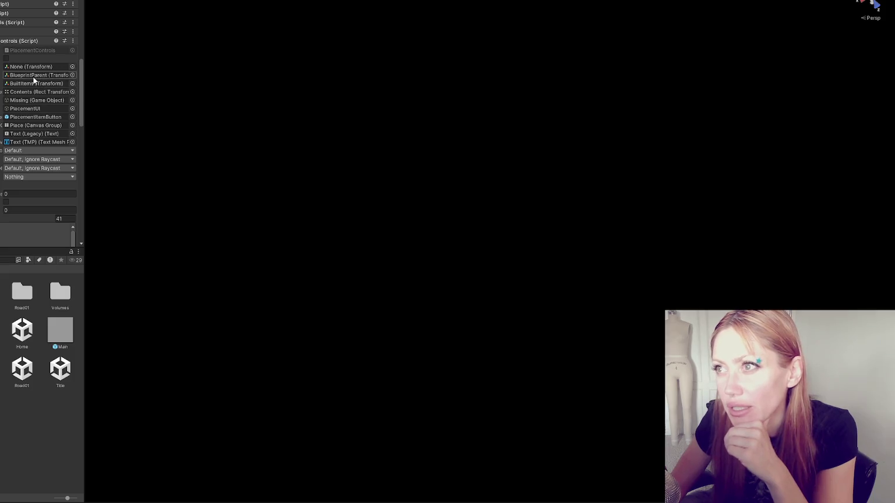
pyautogui.scroll(-4, 18, 69)
pyautogui.scroll(-7, 16, 60)
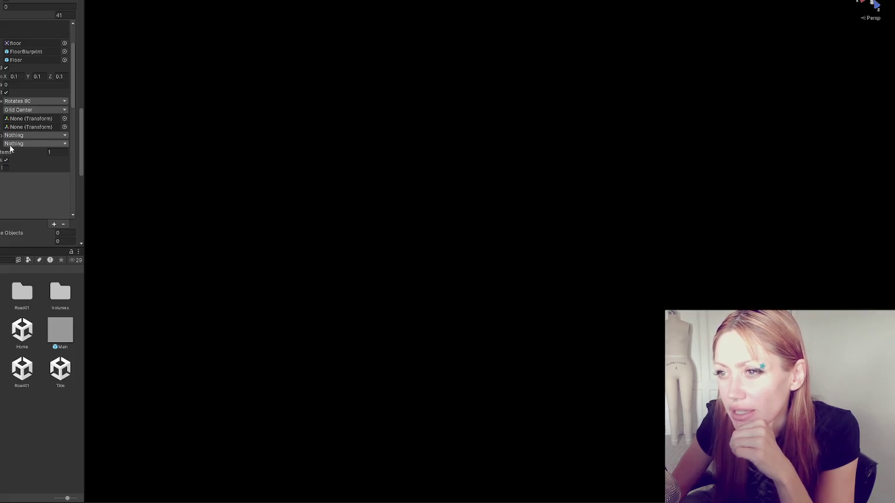
pyautogui.click(10, 144)
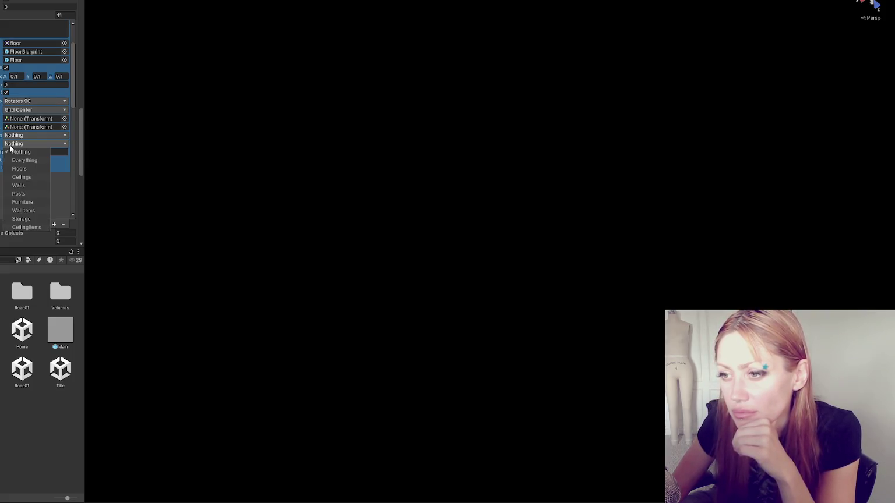
pyautogui.click(31, 170)
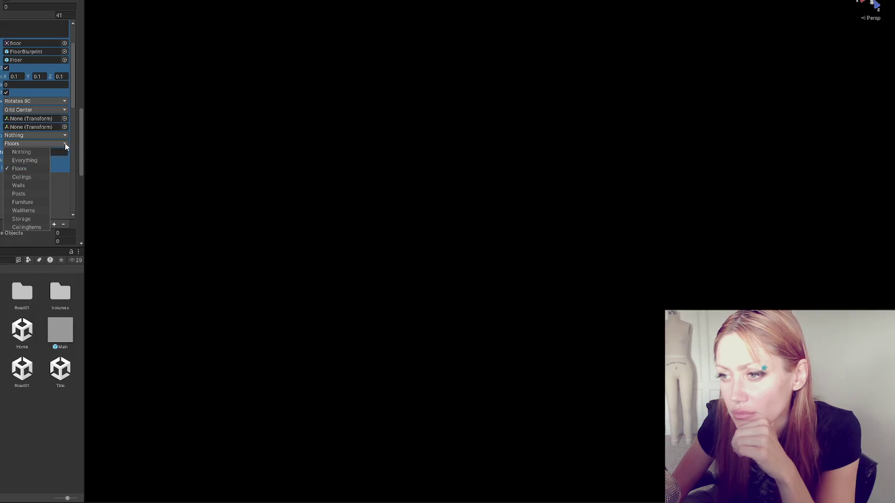
pyautogui.click(35, 135)
# - Set the Stone Floor's Furniture Type to Floors and widen the Inspector to read labels
pyautogui.click(35, 135)
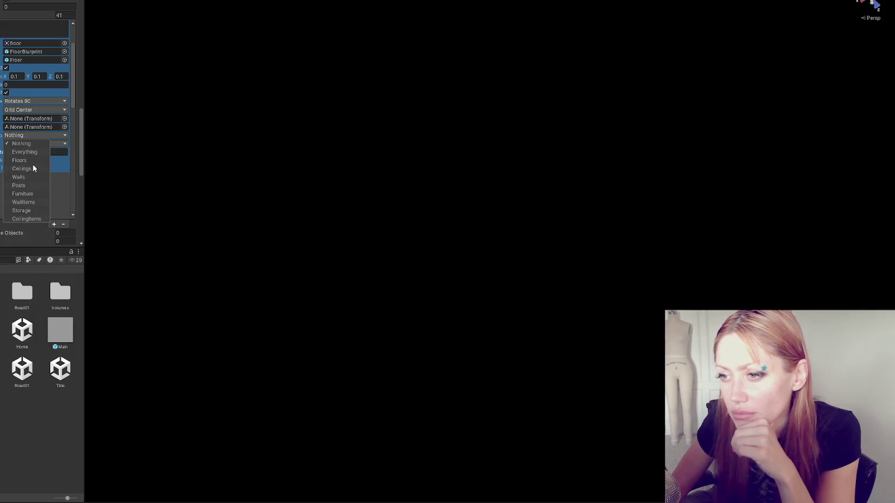
pyautogui.click(32, 169)
pyautogui.scroll(-5, 29, 118)
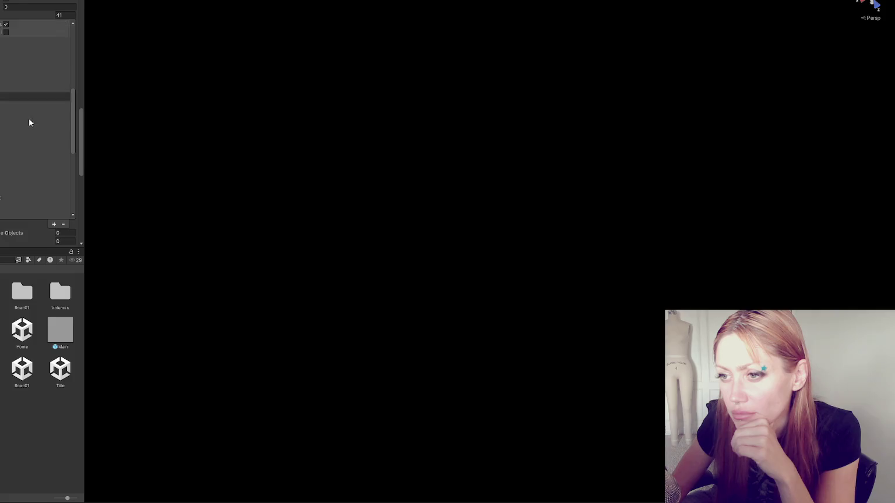
pyautogui.scroll(-3, 28, 106)
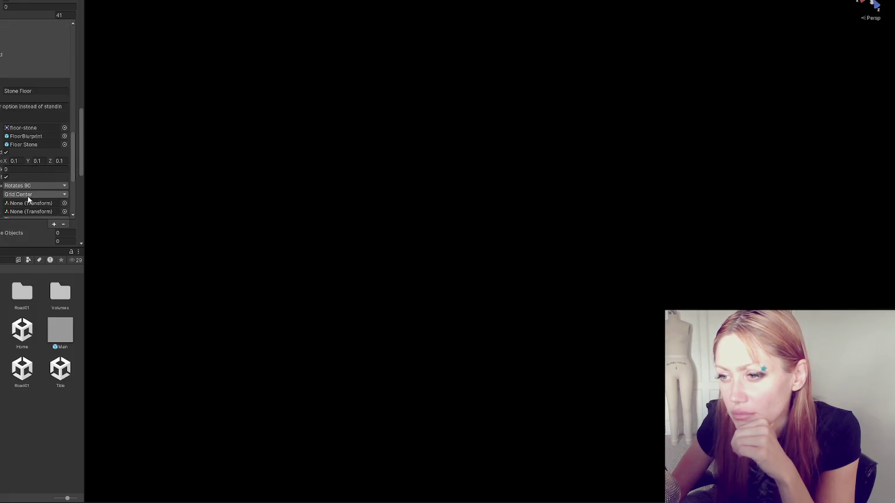
pyautogui.scroll(-4, 28, 199)
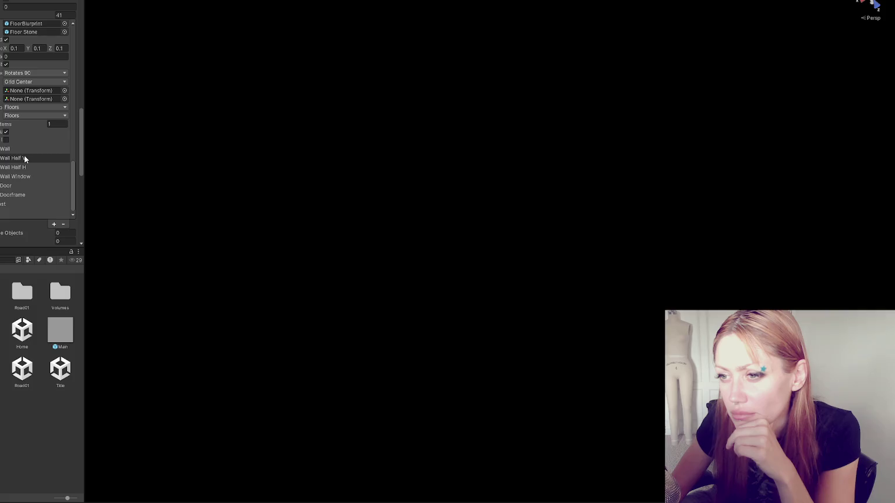
pyautogui.moveTo(84, 142); pyautogui.dragTo(163, 142)
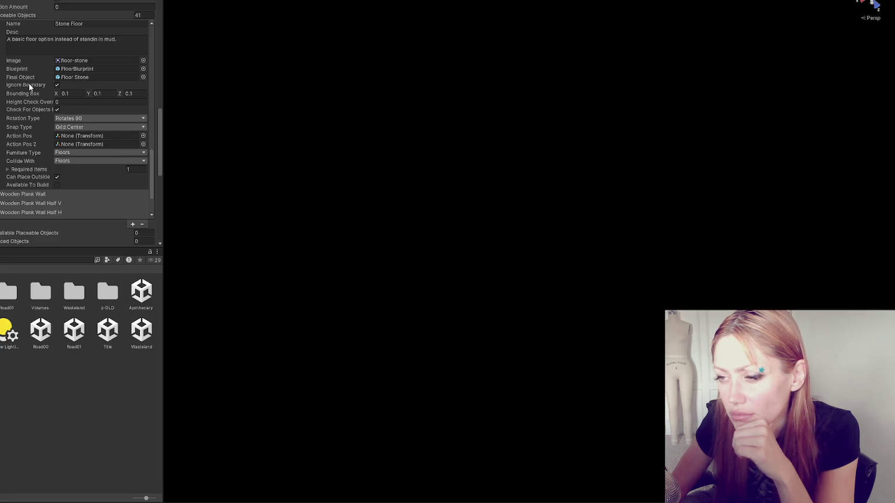
# - In VS Code, jump to the ignoreBoundary field definition in the placeable script
pyautogui.hotkey('alt', 'Tab')
pyautogui.click(356, 264)
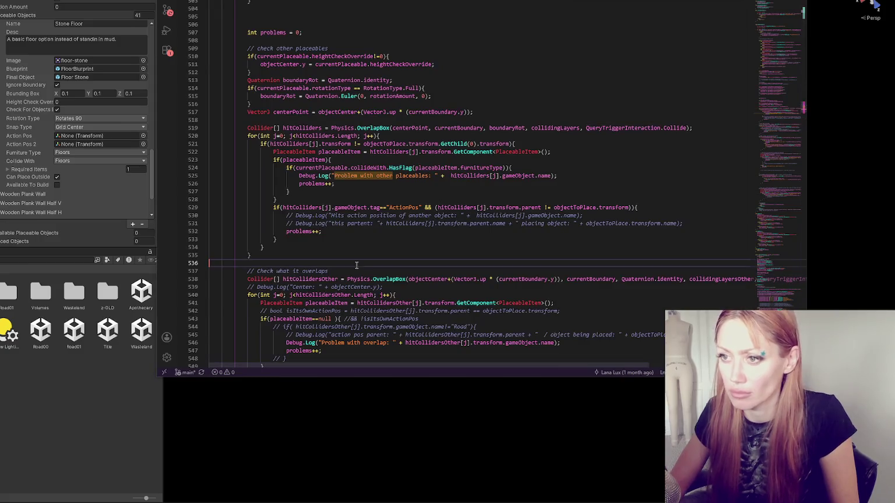
pyautogui.hotkey('alt', 'Left')
pyautogui.press('Right')
pyautogui.press('Right')
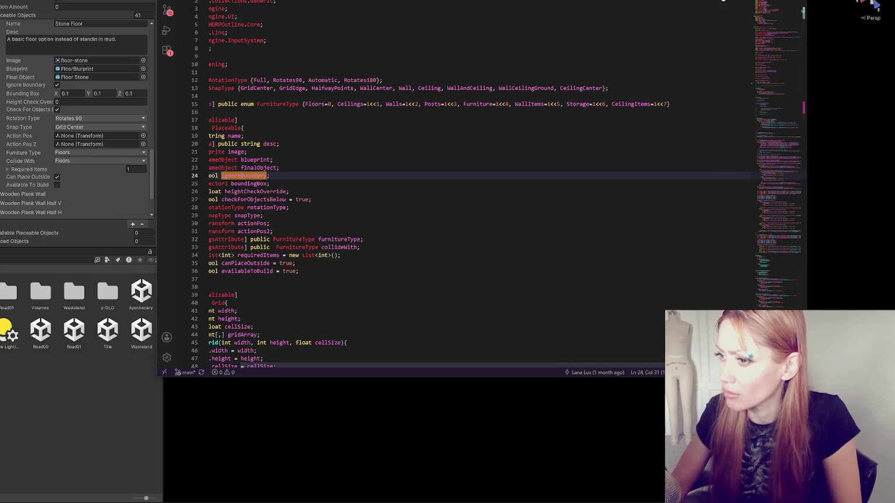
# - Turn Ignore Boundary off for the Stone Floor and Floor placeables, then open the Title scene
pyautogui.click(56, 85)
pyautogui.scroll(2, 42, 143)
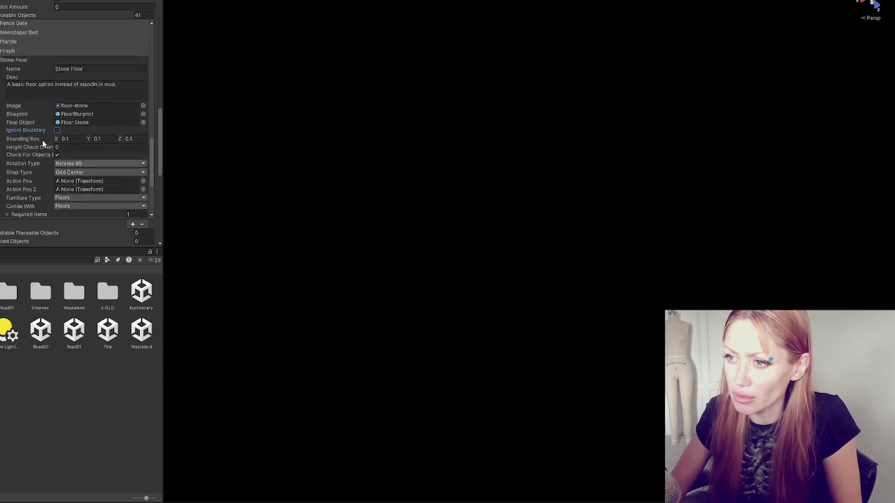
pyautogui.scroll(3, 42, 142)
pyautogui.click(39, 120)
pyautogui.scroll(1, 39, 113)
pyautogui.click(57, 116)
pyautogui.click(104, 332)
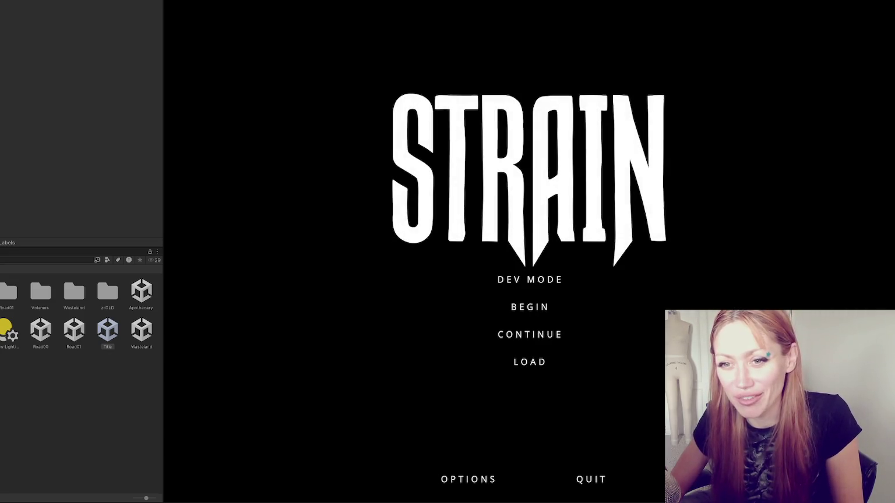
# - Start Dev Mode from the title screen, pause and resume, then open the in-game BUILD tab
pyautogui.click(522, 279)
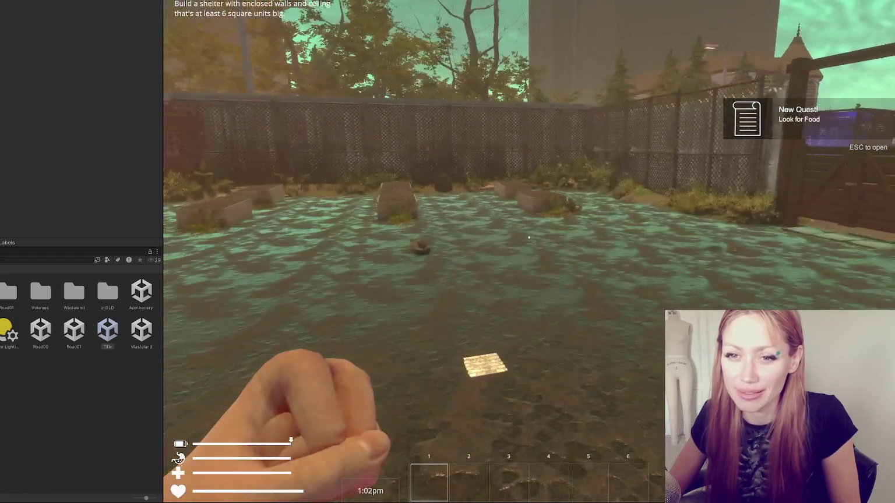
pyautogui.press('Escape')
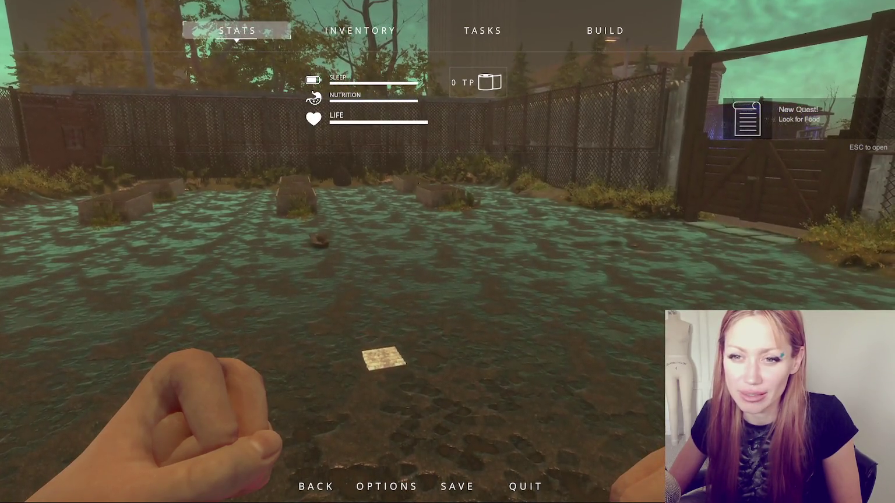
pyautogui.press('Escape')
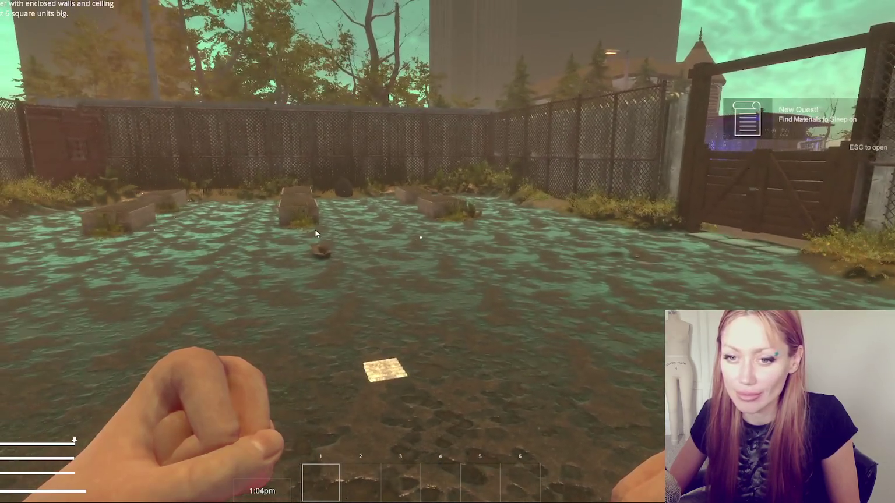
pyautogui.click(315, 230)
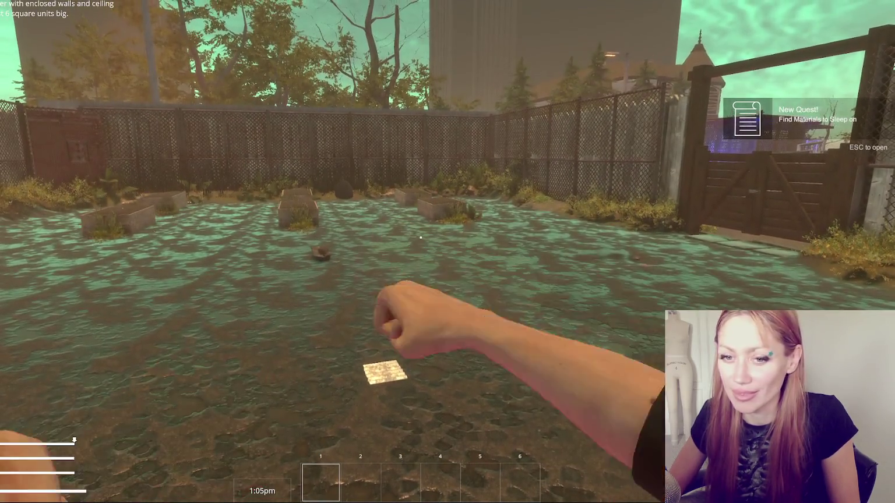
pyautogui.press('Escape')
pyautogui.click(604, 30)
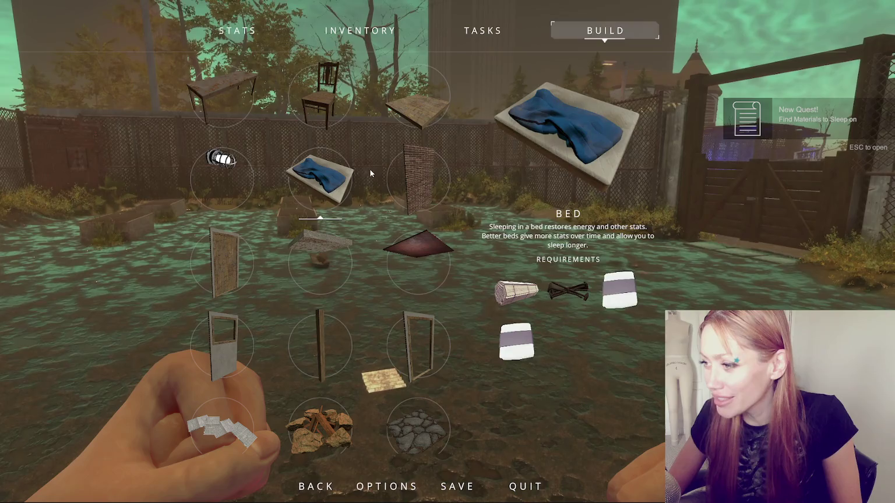
# - Choose Floor from the Build menu and place several stone floor tiles on the ground
pyautogui.click(405, 109)
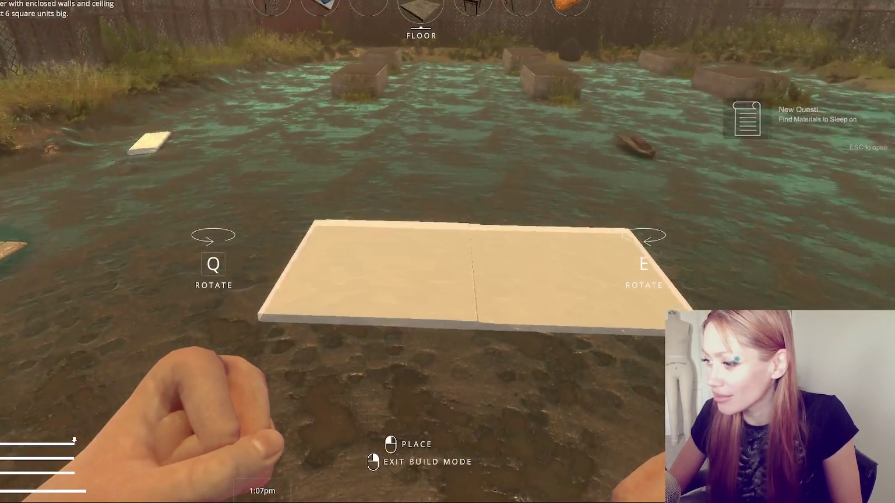
pyautogui.click(447, 252)
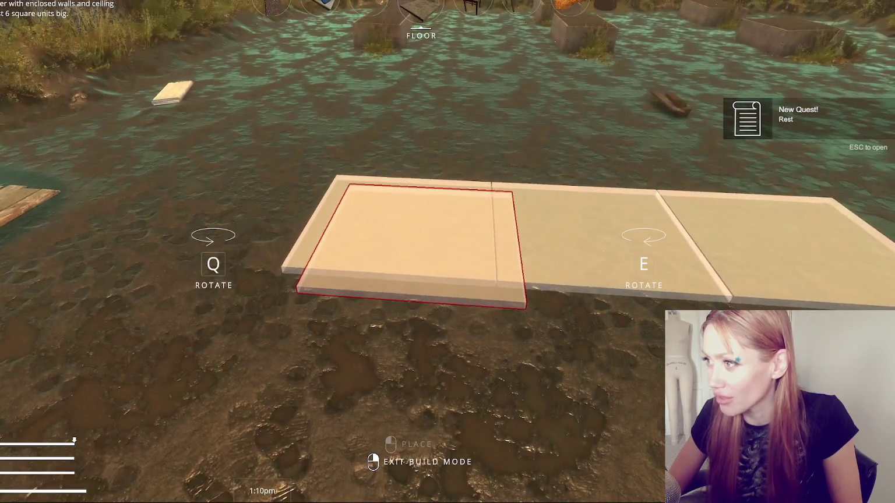
pyautogui.scroll(-2, 448, 252)
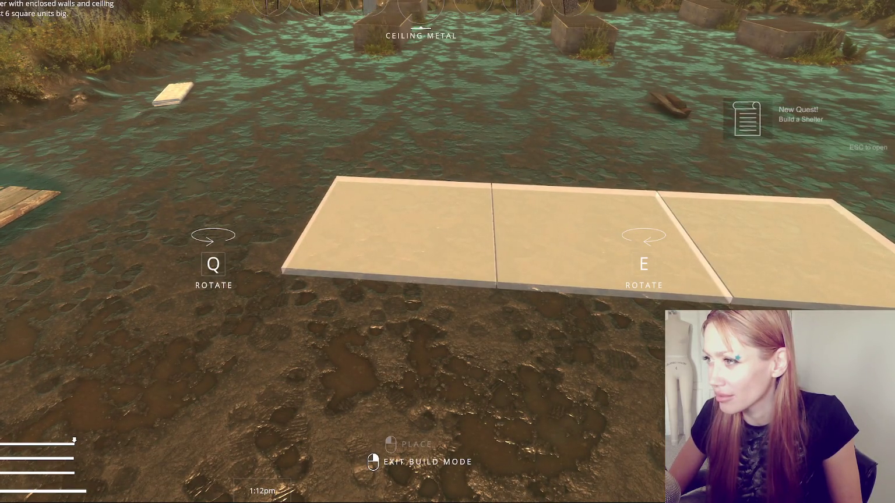
pyautogui.scroll(-1, 447, 251)
pyautogui.scroll(-1, 447, 252)
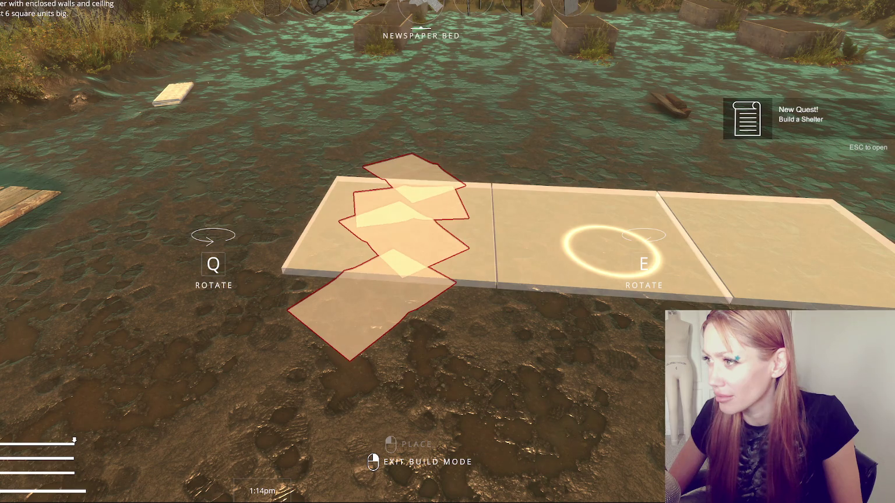
pyautogui.scroll(-1, 447, 252)
pyautogui.click(447, 251)
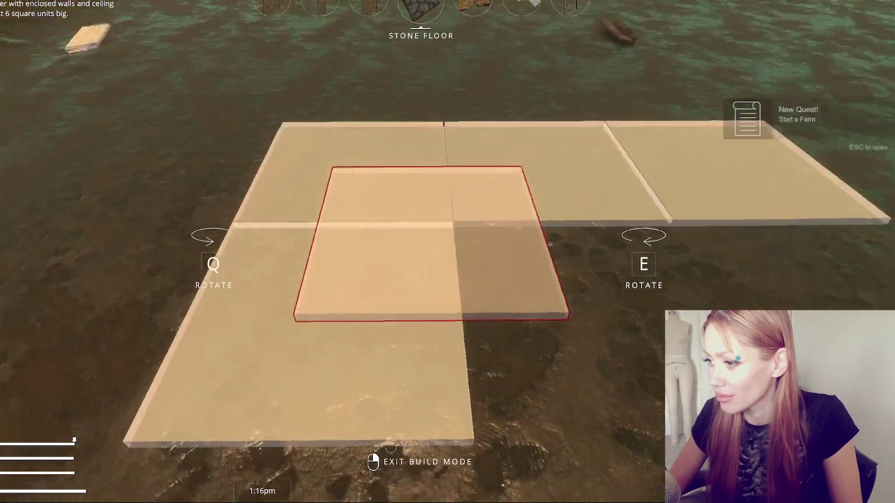
pyautogui.click(447, 252)
pyautogui.click(447, 252)
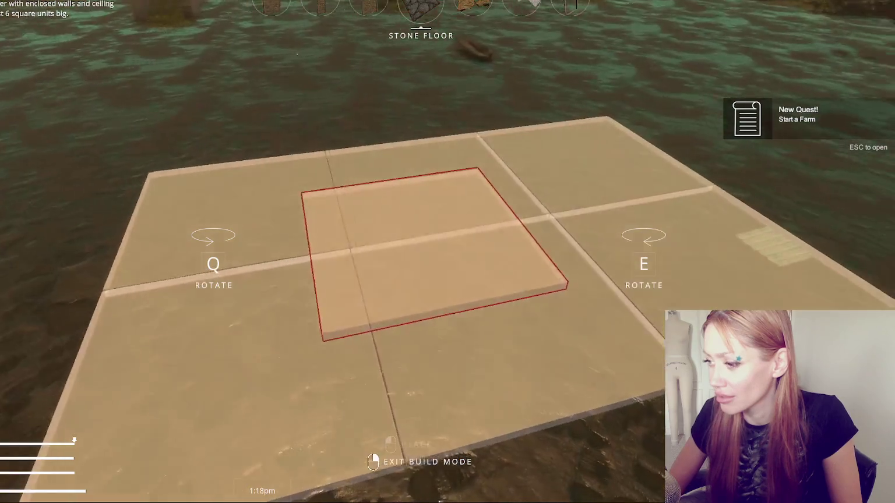
pyautogui.rightClick(447, 252)
# - Pick up stones with E and place a wooden plank and stones as floor tiles
pyautogui.press('Escape')
pyautogui.press('Escape')
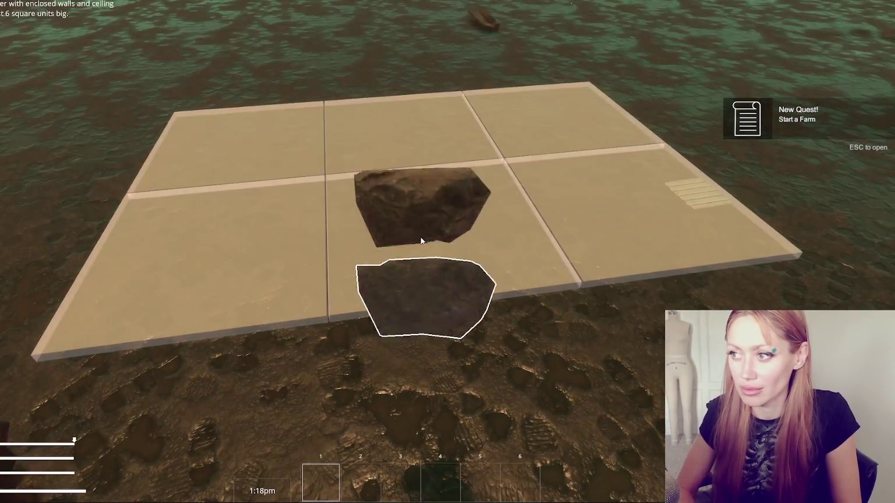
pyautogui.press('Escape')
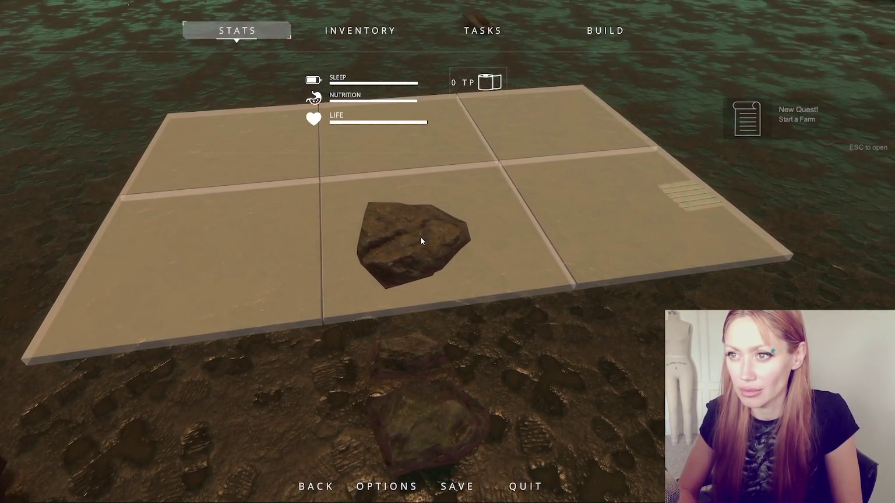
pyautogui.scroll(-1, 420, 236)
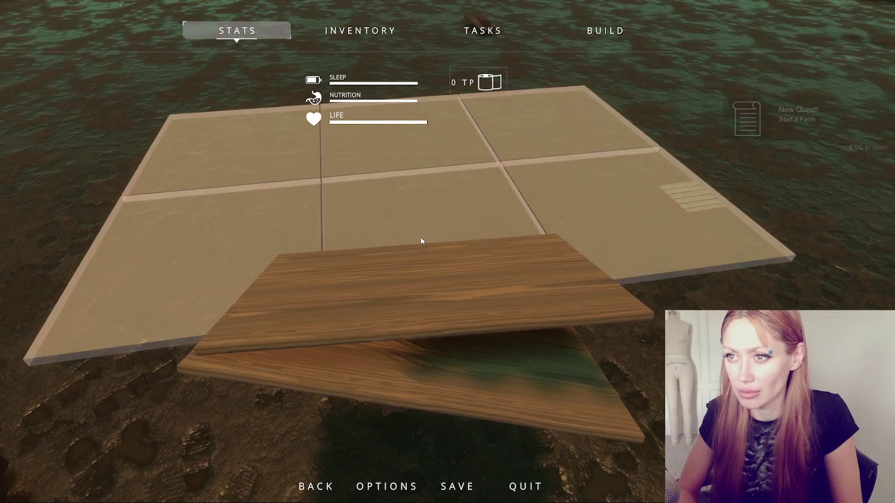
pyautogui.press('Escape')
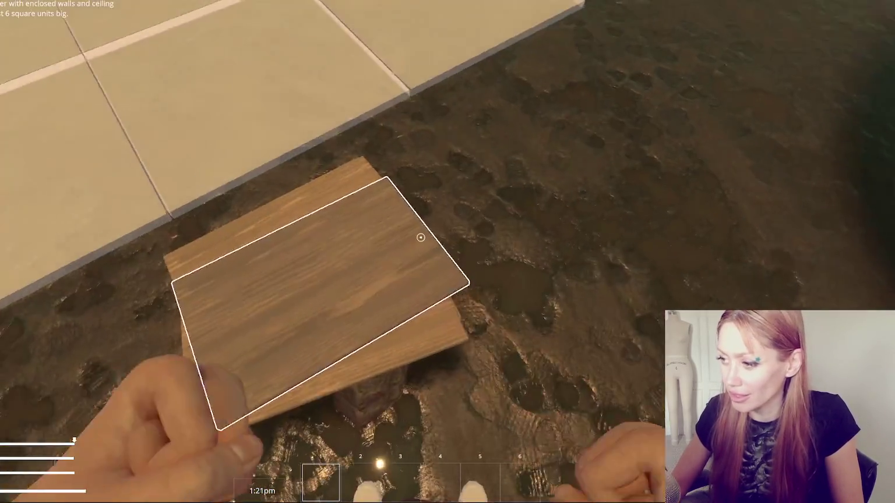
pyautogui.press('e')
pyautogui.press('e')
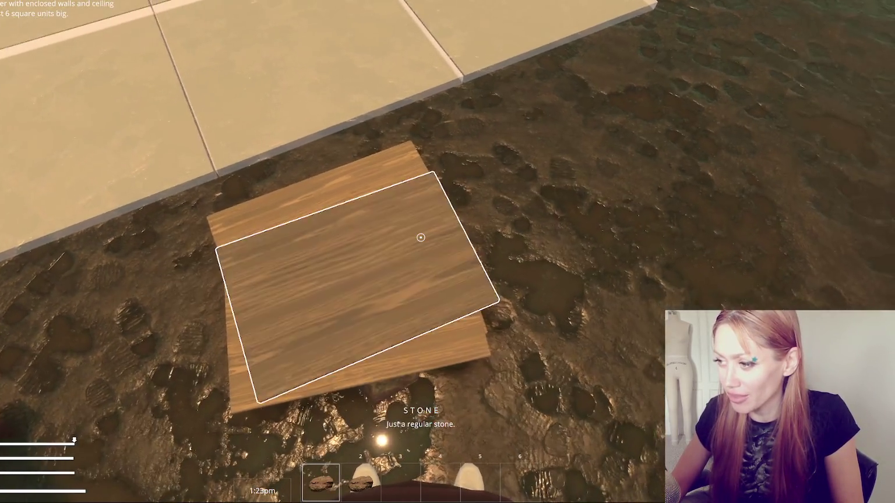
pyautogui.press('e')
pyautogui.press('e')
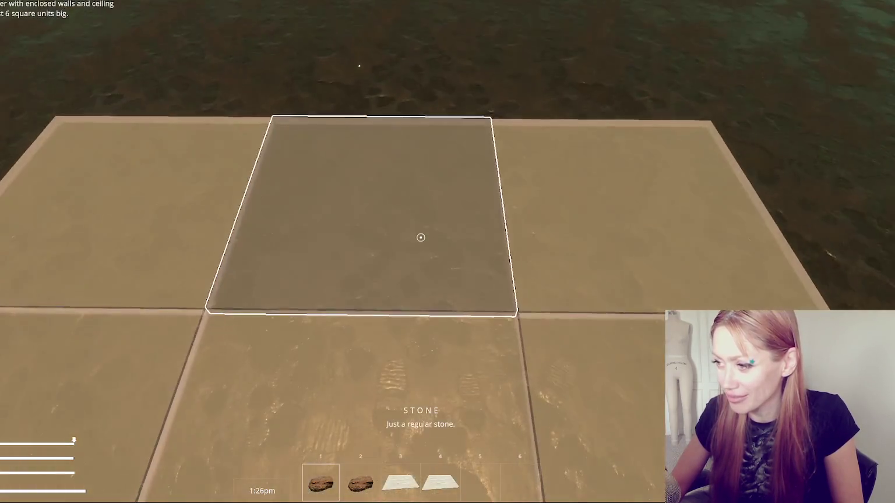
pyautogui.click(421, 237)
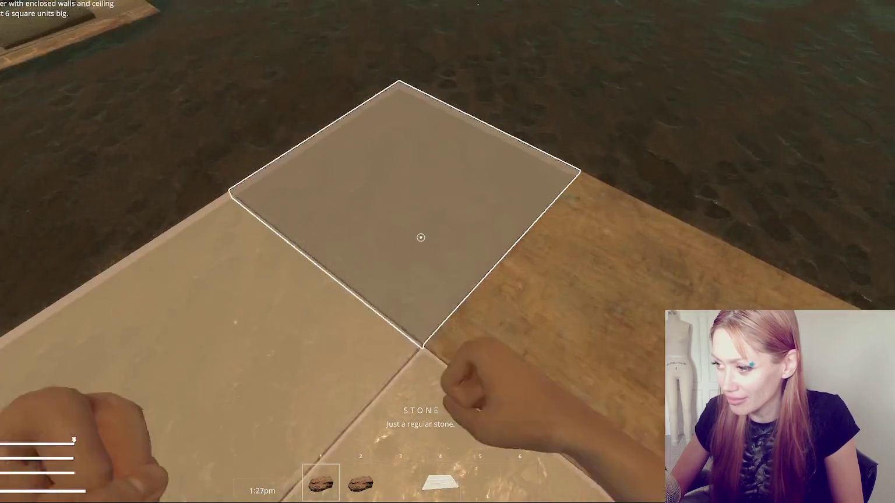
pyautogui.click(420, 237)
pyautogui.click(420, 237)
pyautogui.click(421, 237)
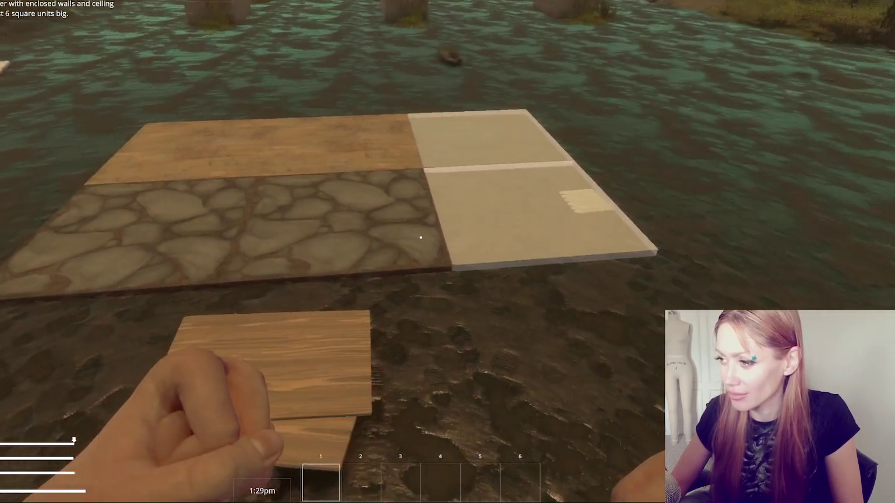
# - Choose Floor in the game's BUILD tab, scroll through build pieces to DOOR, then pause
pyautogui.press('Tab')
pyautogui.click(605, 30)
pyautogui.click(540, 160)
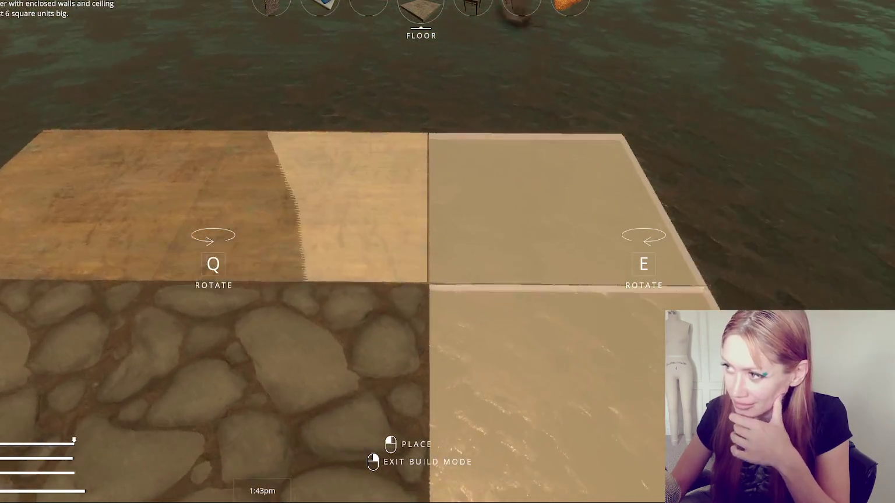
pyautogui.scroll(-1, 447, 252)
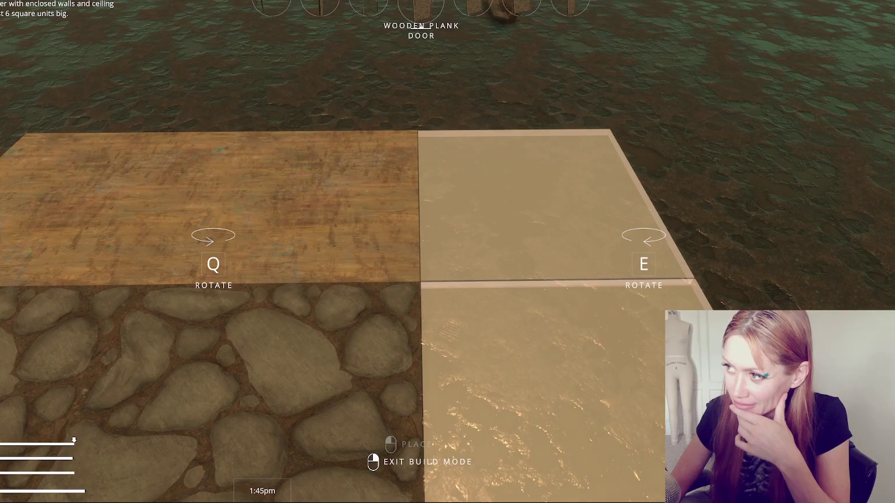
pyautogui.scroll(-1, 447, 252)
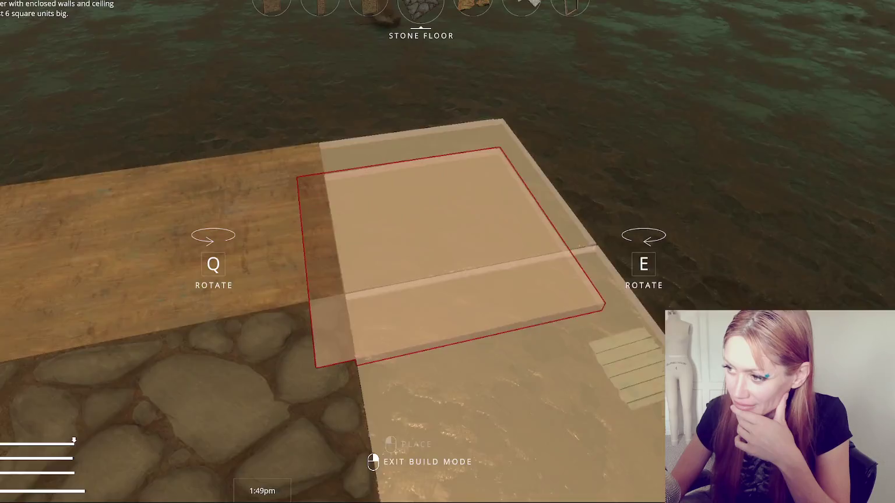
pyautogui.scroll(-4, 447, 252)
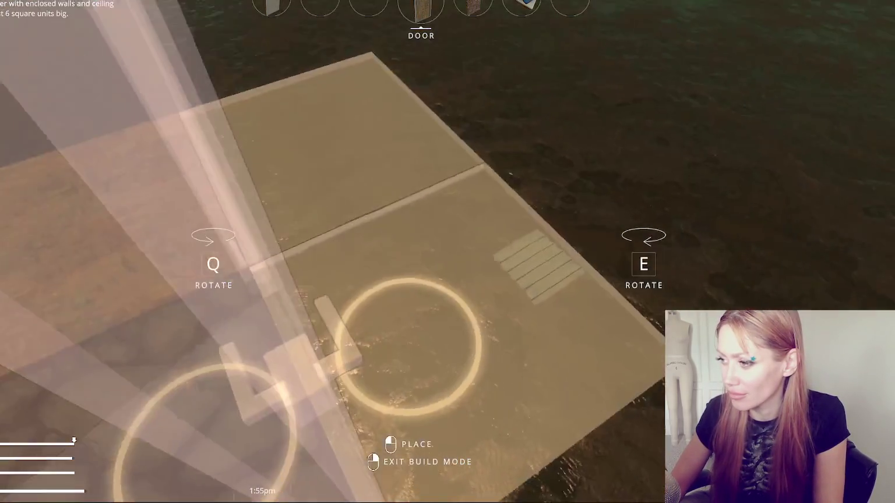
pyautogui.press('Escape')
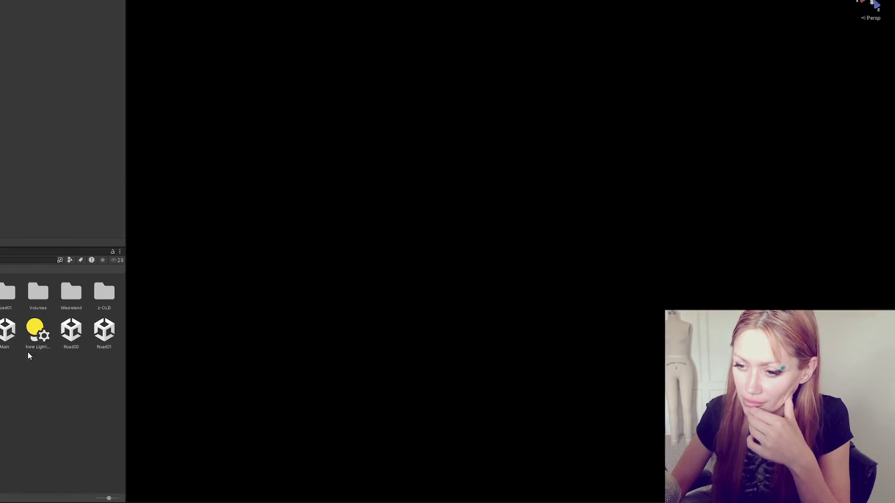
# - Open the Main scene and toggle the stone floor placeable's boundary option
pyautogui.doubleClick(10, 322)
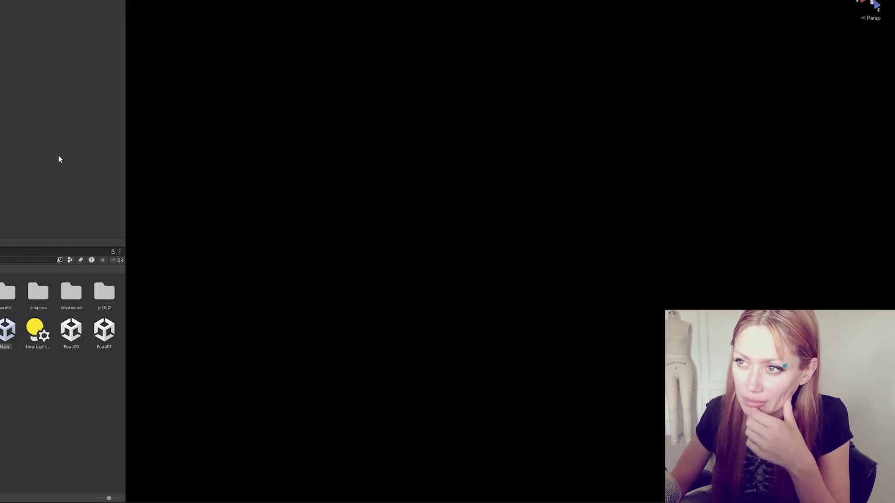
pyautogui.scroll(-15, 56, 157)
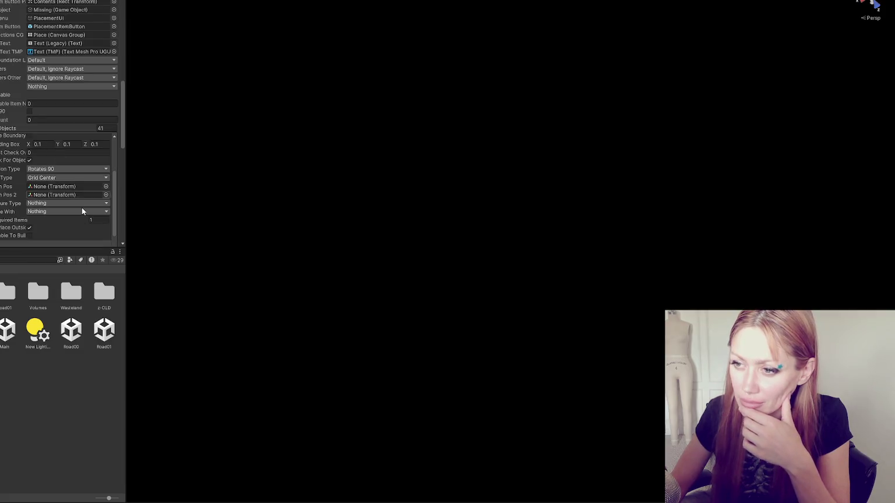
pyautogui.scroll(5, 72, 190)
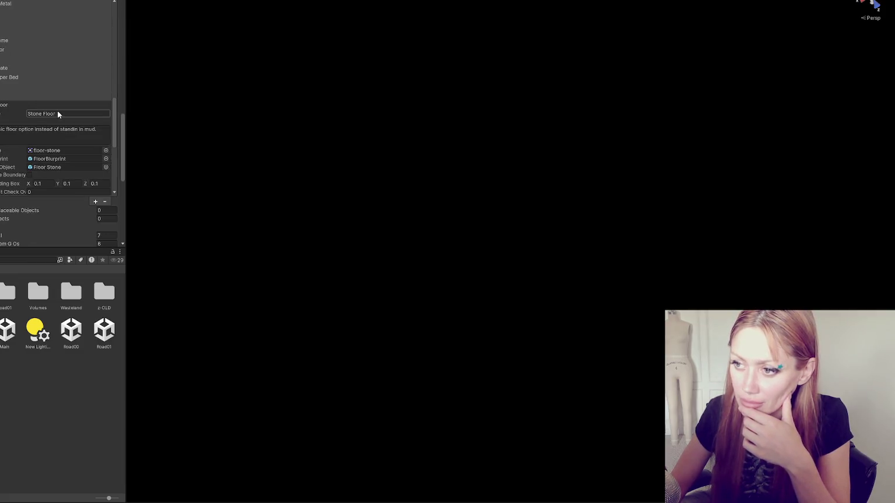
pyautogui.scroll(-4, 57, 111)
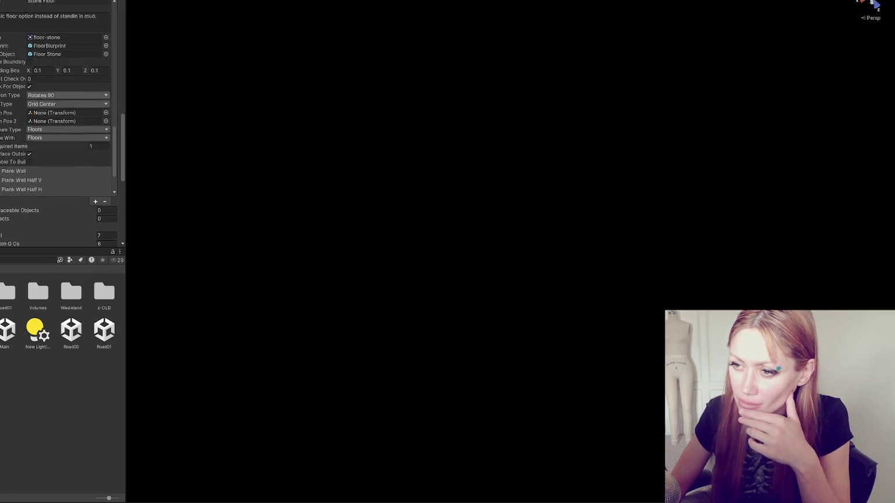
pyautogui.scroll(-1, 32, 59)
pyautogui.click(30, 132)
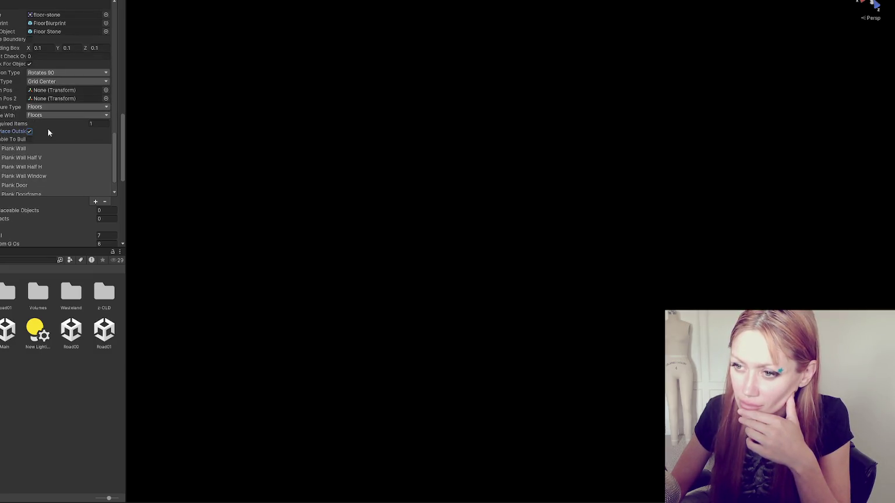
pyautogui.click(29, 40)
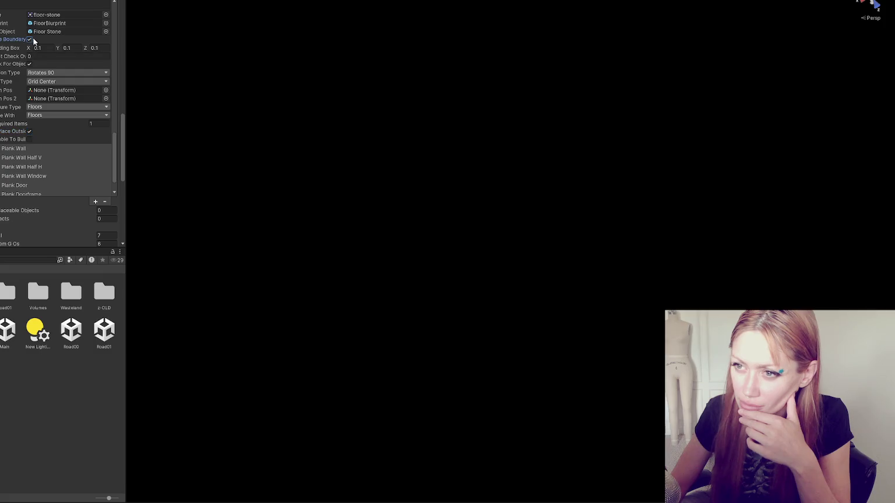
# - Expand the Plank Wall and Floor entries to compare their placeable settings
pyautogui.click(43, 150)
pyautogui.scroll(-2, 43, 150)
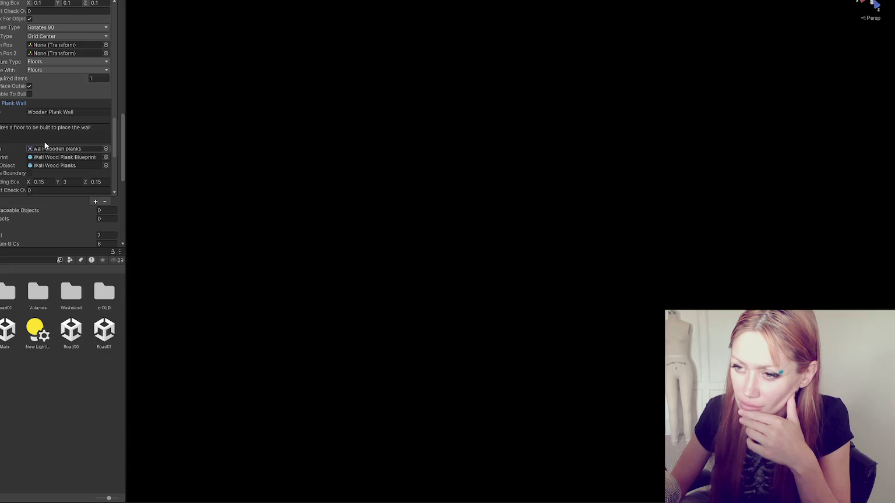
pyautogui.scroll(2, 47, 125)
pyautogui.click(4, 128)
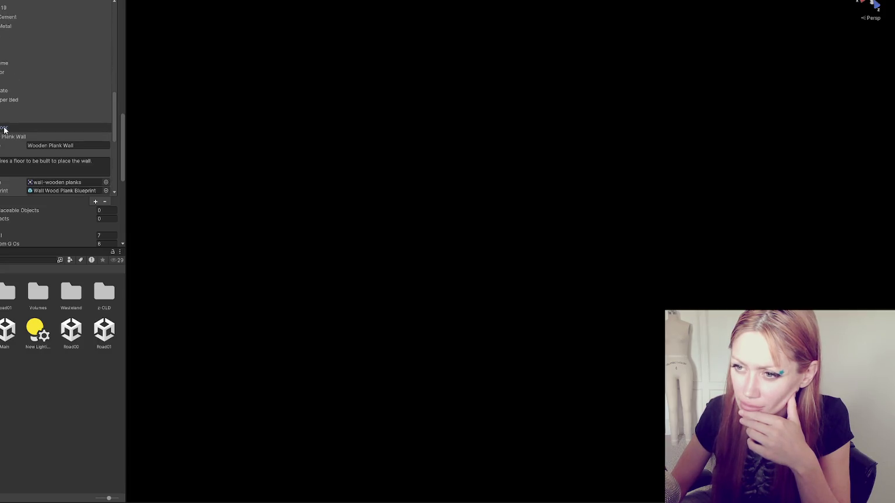
pyautogui.click(4, 128)
pyautogui.scroll(-3, 5, 127)
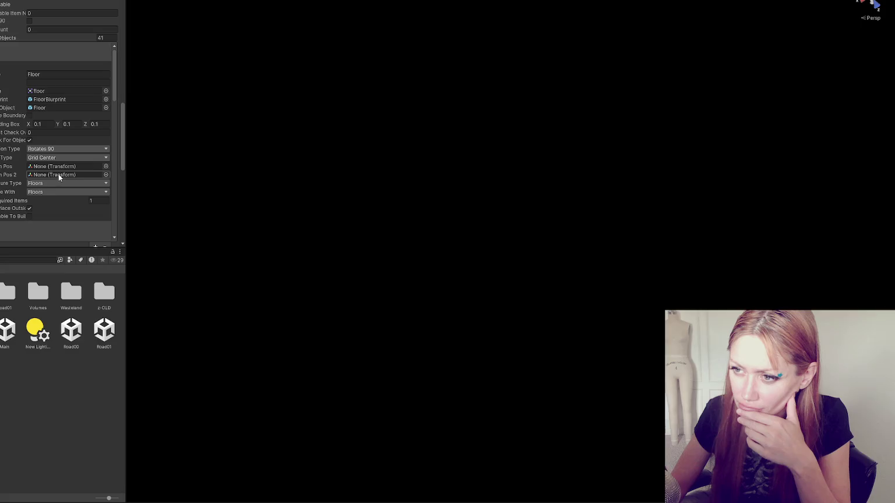
pyautogui.scroll(-10, 58, 173)
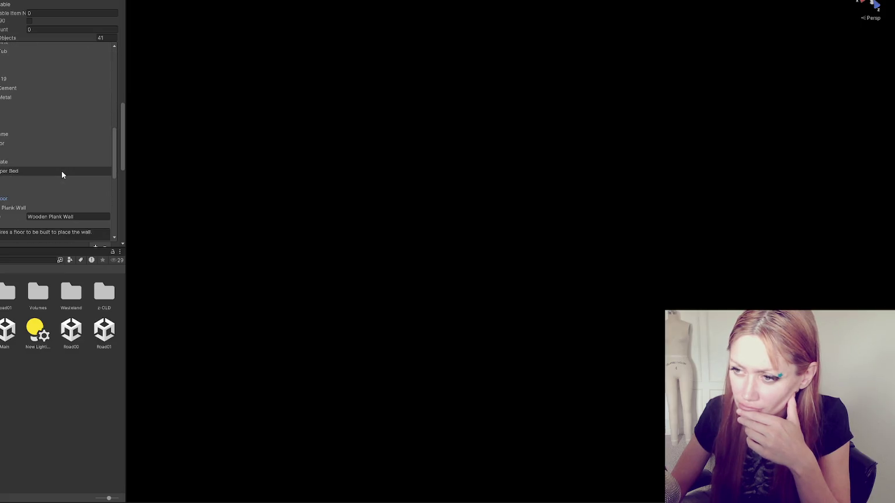
pyautogui.scroll(-5, 61, 170)
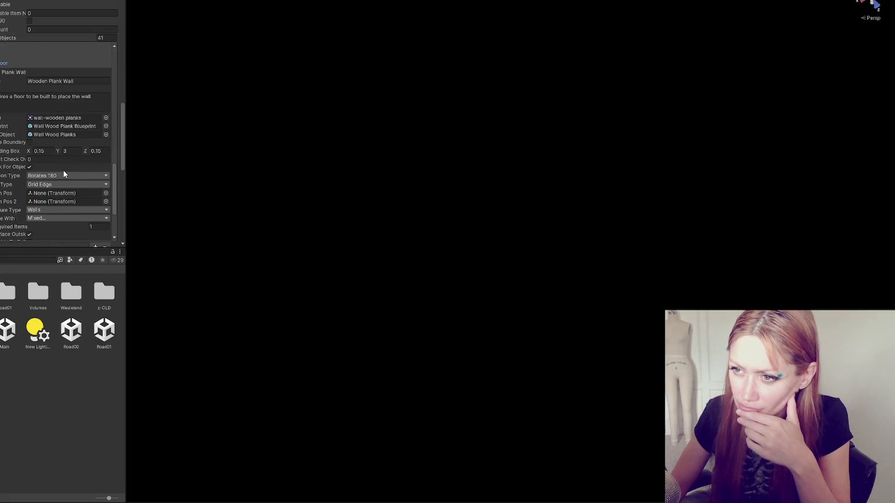
pyautogui.scroll(-1, 64, 173)
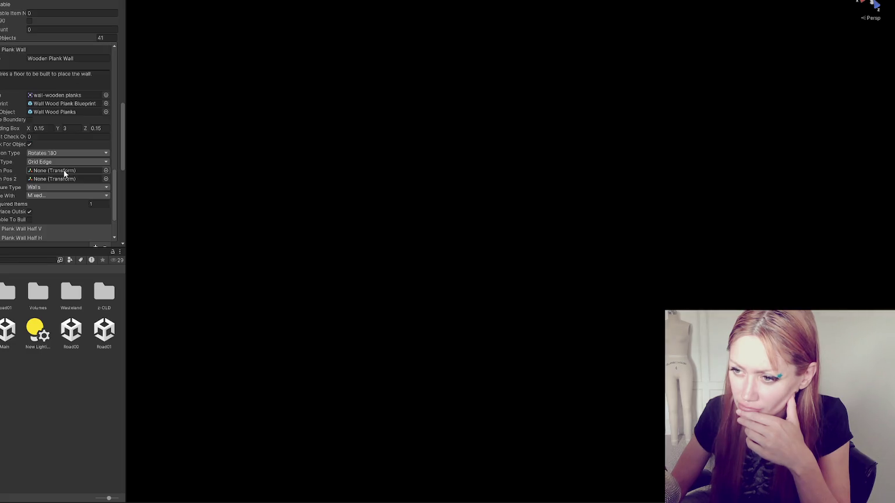
pyautogui.scroll(1, 65, 173)
# - Collapse Plank Wall, expand the Floor Stone element, and widen the Inspector panel
pyautogui.click(24, 142)
pyautogui.scroll(-3, 24, 139)
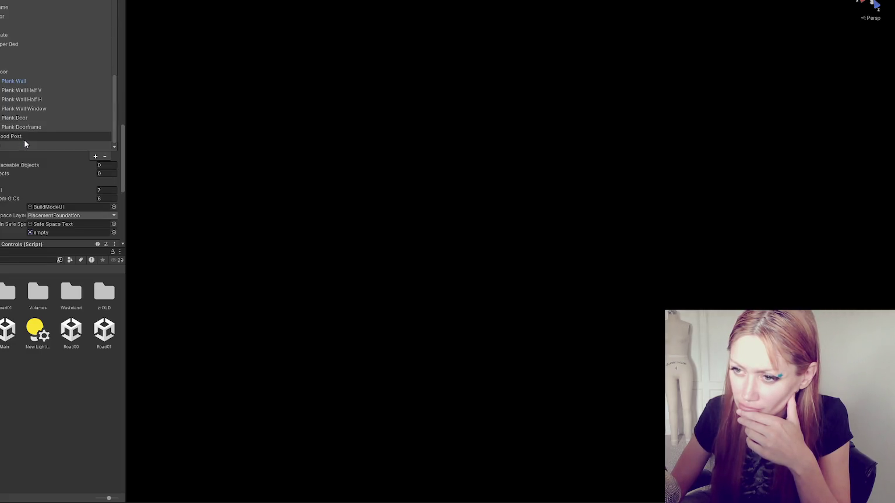
pyautogui.click(26, 87)
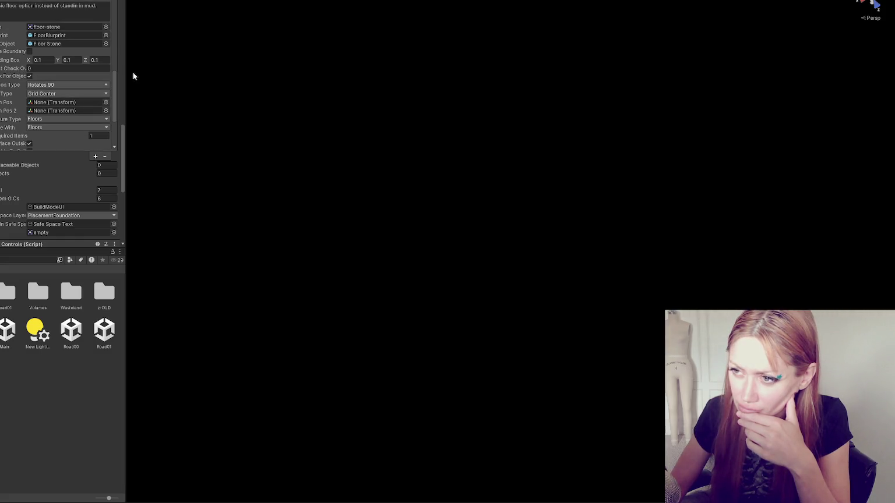
pyautogui.moveTo(142, 72); pyautogui.dragTo(185, 70)
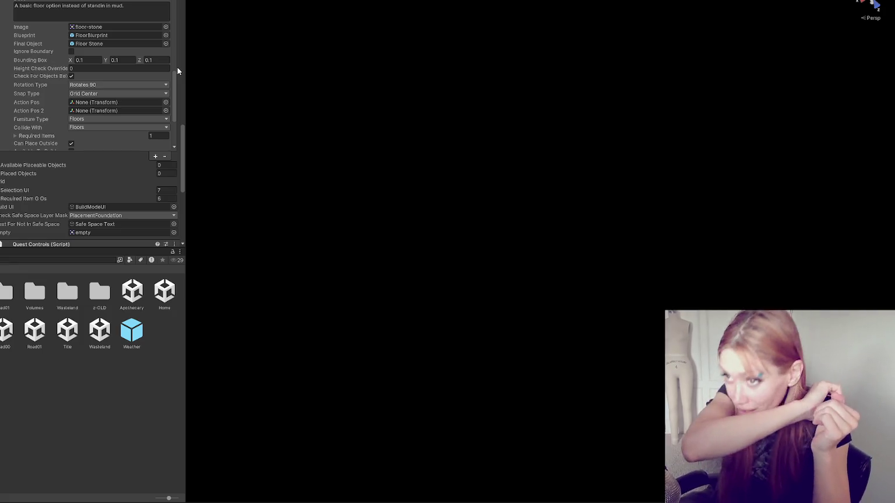
# - Return to the placement script's overlap check around lines 526-528 in VS Code
pyautogui.hotkey('alt', 'Tab')
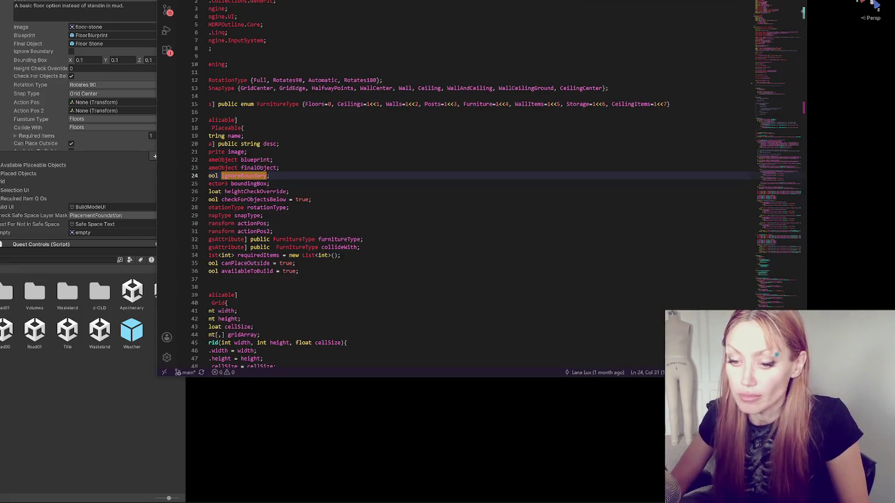
pyautogui.moveTo(299, 363); pyautogui.dragTo(228, 365)
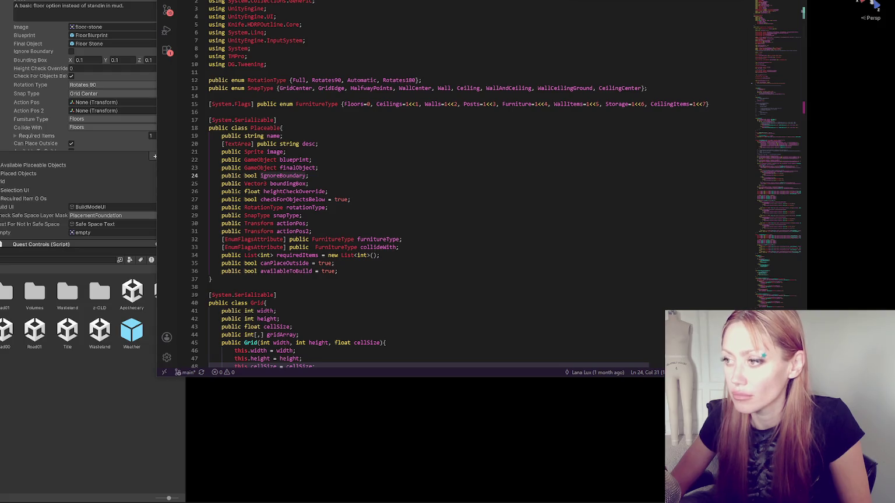
pyautogui.hotkey('alt', 'Left')
pyautogui.hotkey('alt', 'Left')
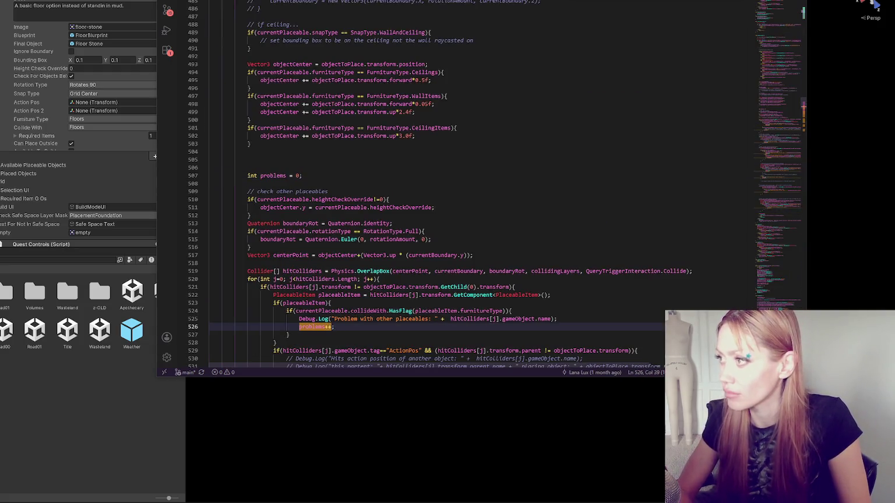
pyautogui.scroll(-9, 372, 129)
pyautogui.click(373, 125)
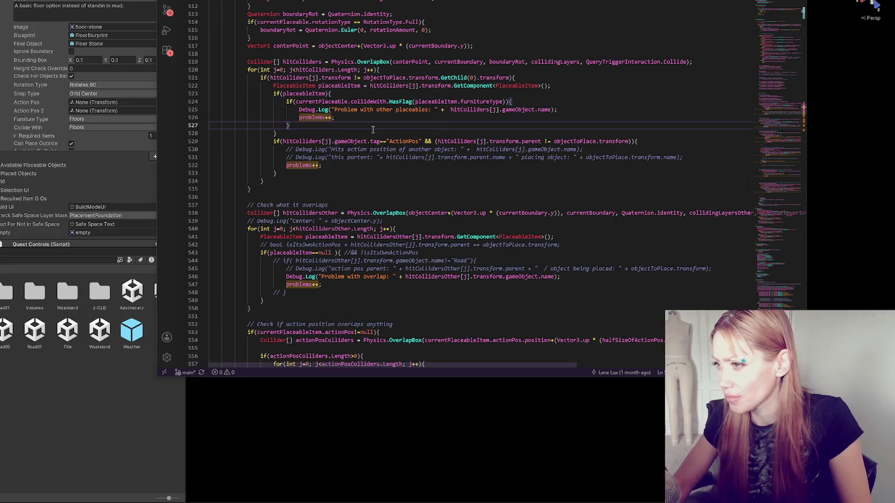
pyautogui.click(457, 131)
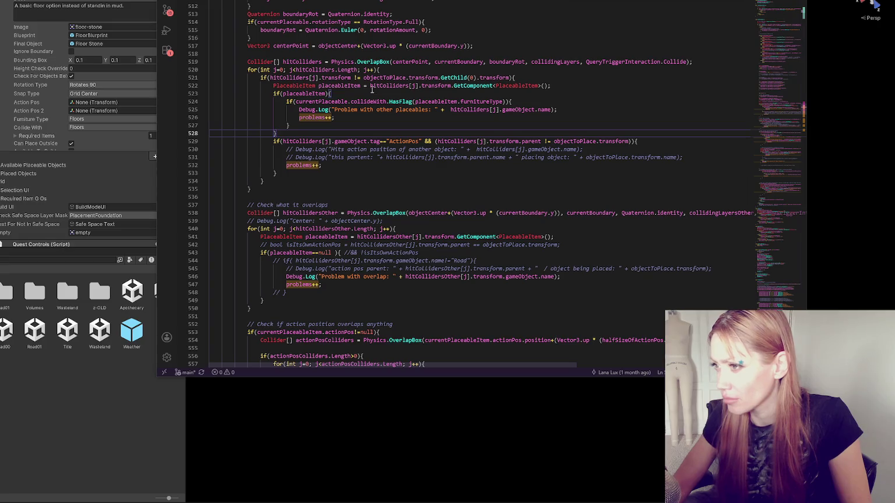
# - Highlight every use of placeableItem, objectToPlace and hitColliders in the overlap loop
pyautogui.click(315, 93)
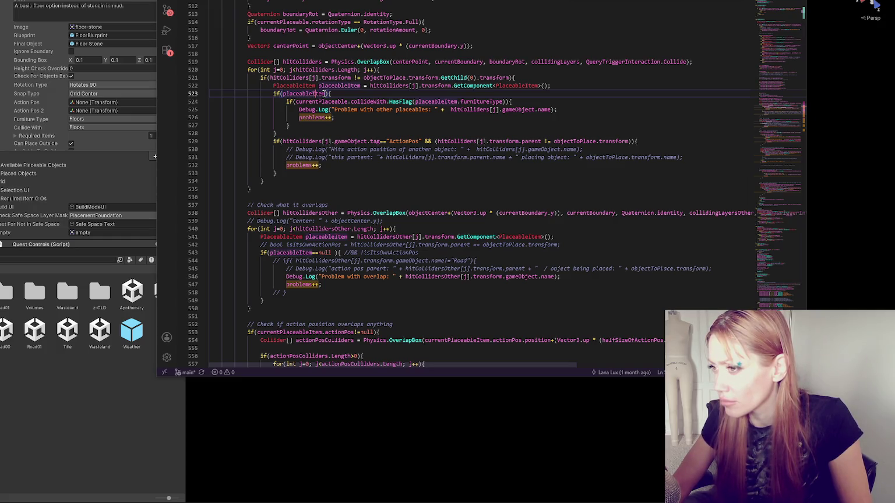
pyautogui.click(322, 93)
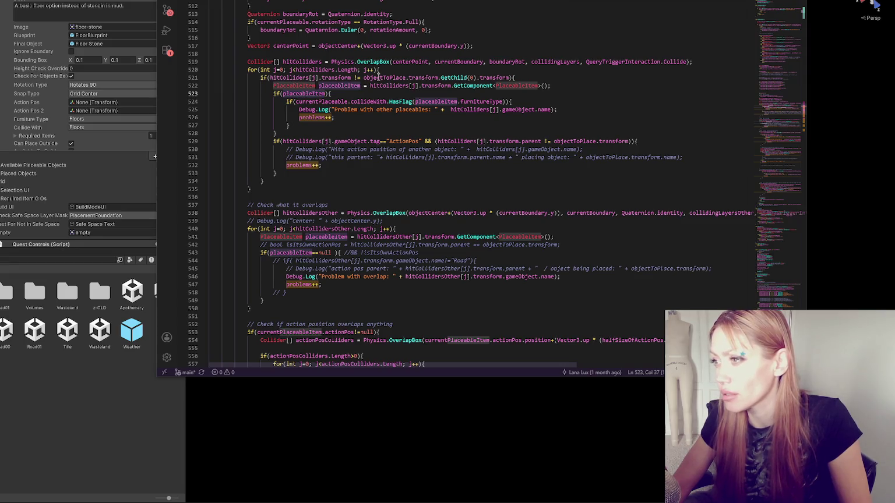
pyautogui.click(406, 78)
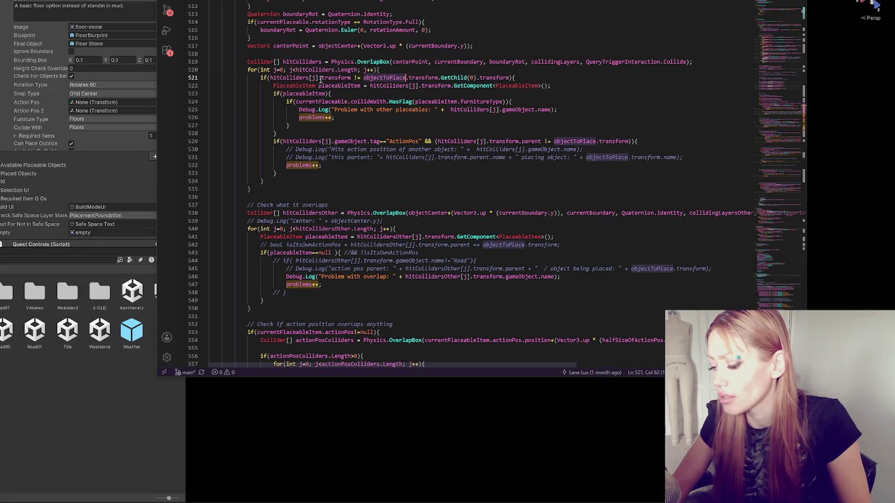
pyautogui.click(335, 69)
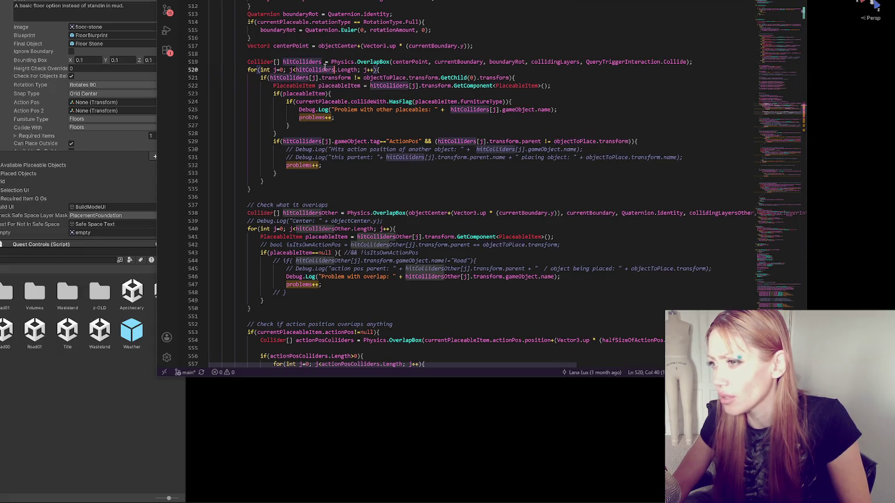
pyautogui.click(399, 70)
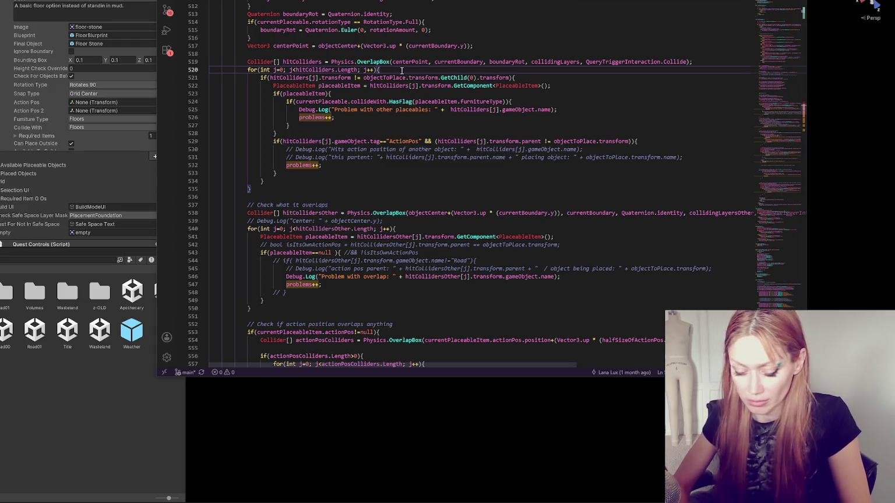
# - Add Debug.Log(hitColliders[i].gameObject.name, hitColliders[i].gameObject); as line 521, then switch back to Unity
pyautogui.press('Return')
pyautogui.write('Debug.Log(hitColliders[j].')
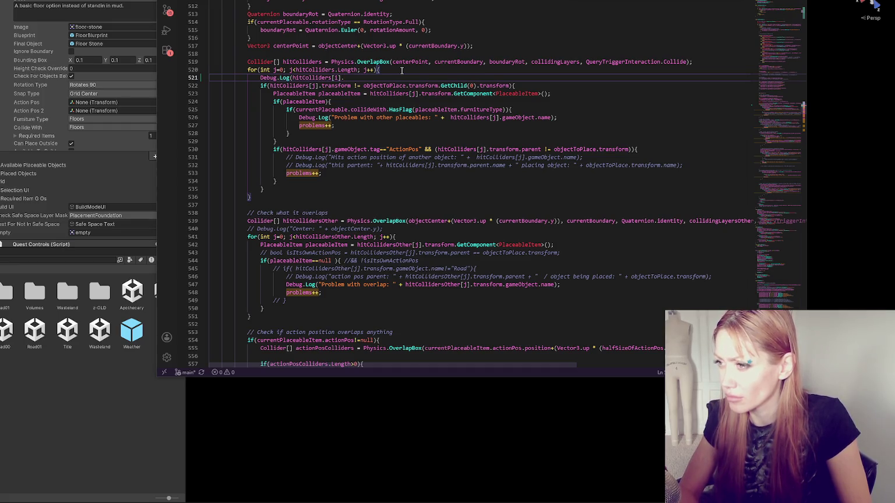
pyautogui.write('game')
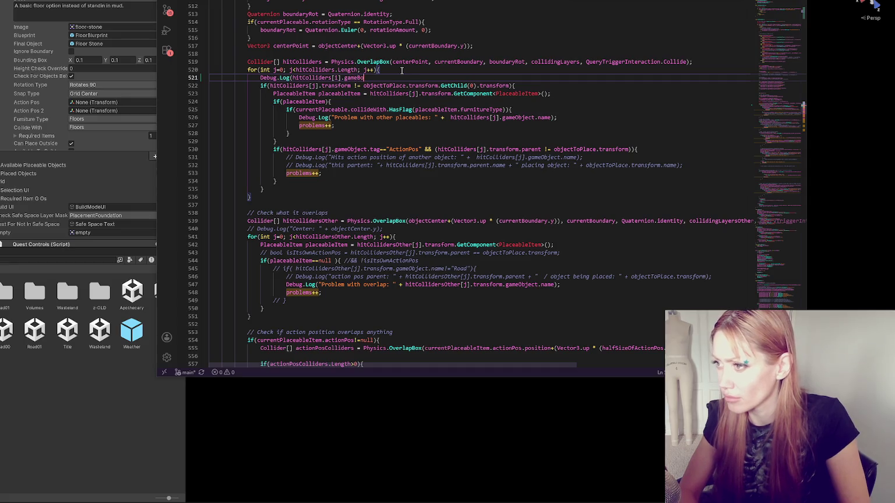
pyautogui.write('Object.name,')
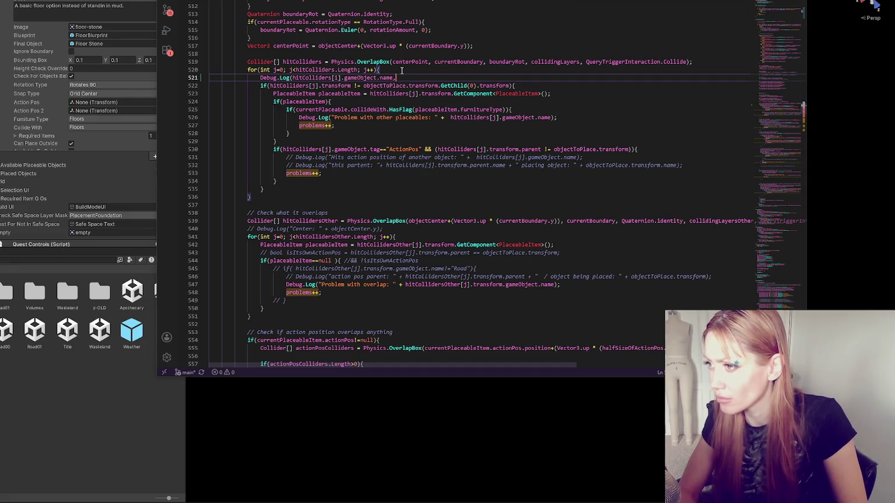
pyautogui.moveTo(292, 78); pyautogui.dragTo(377, 77)
pyautogui.hotkey('ctrl', 'c')
pyautogui.click(411, 77)
pyautogui.hotkey('ctrl', 'v')
pyautogui.write(');')
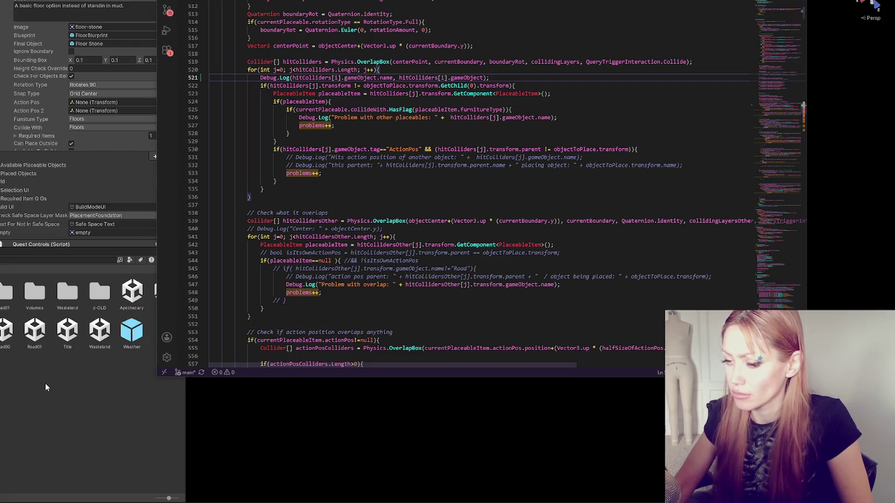
pyautogui.click(45, 387)
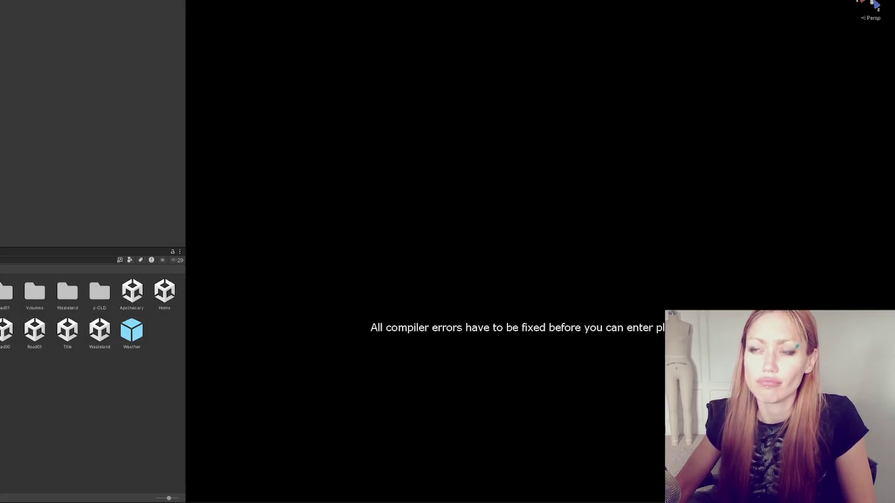
# - Open the Console and jump from the CS0103 error to its code line
pyautogui.click(67, 330)
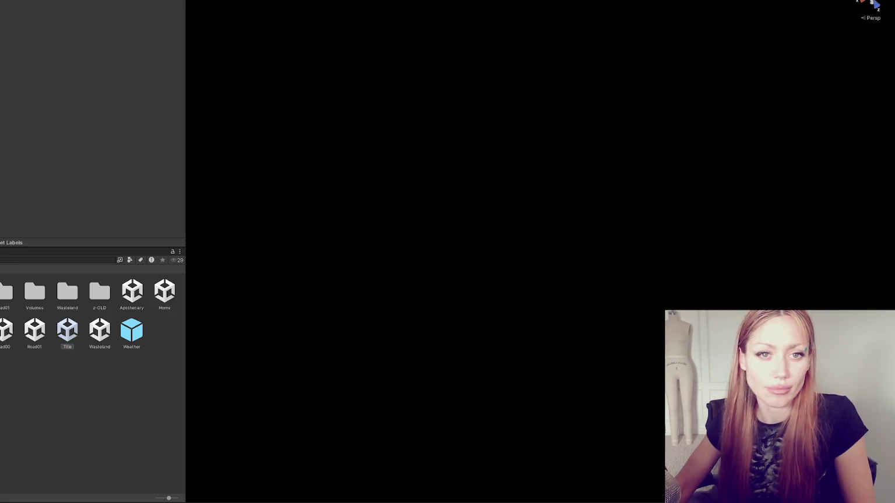
pyautogui.hotkey('ctrl', 'shift', 'c')
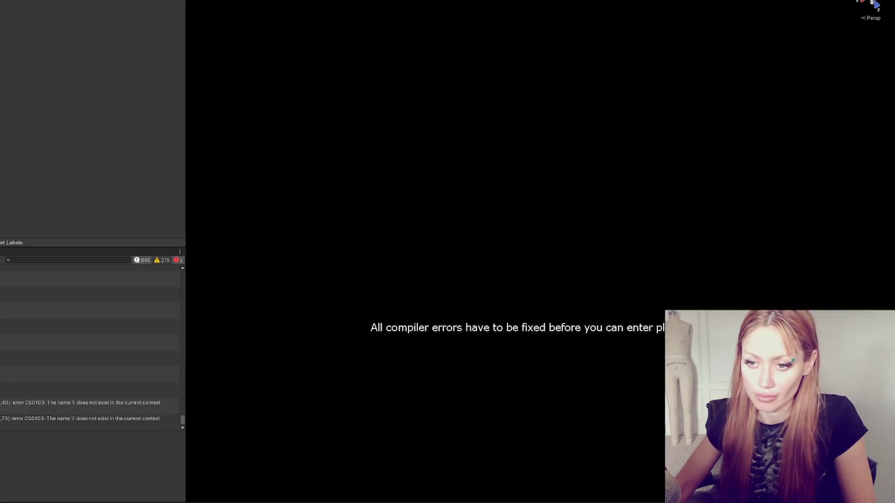
pyautogui.doubleClick(76, 269)
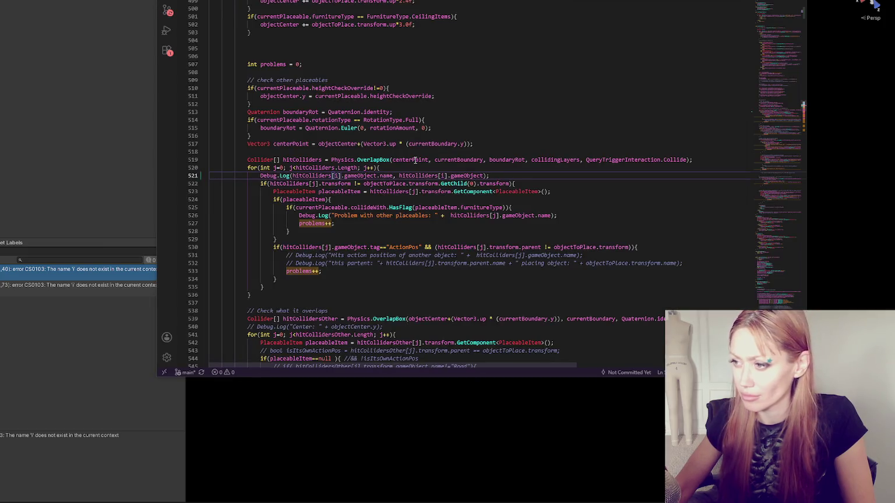
# - Change both hitColliders indexes on line 521 from i to j, then recompile in Unity
pyautogui.click(323, 175)
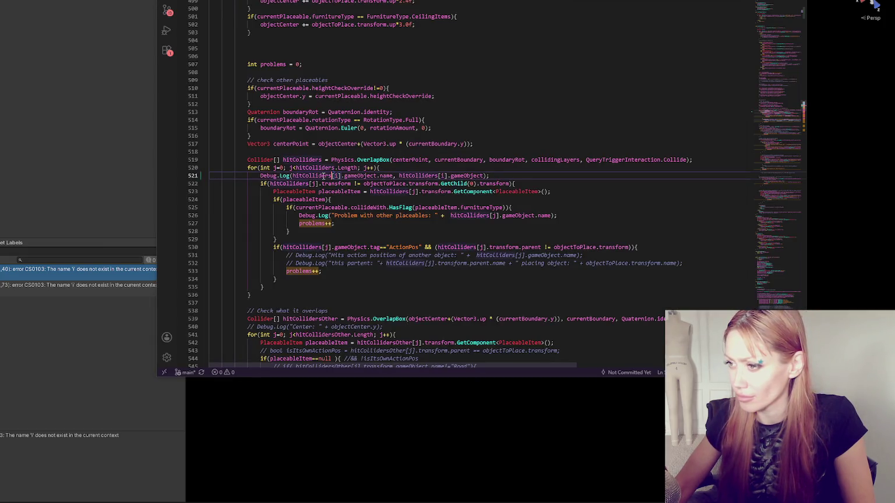
pyautogui.doubleClick(335, 176)
pyautogui.write('j')
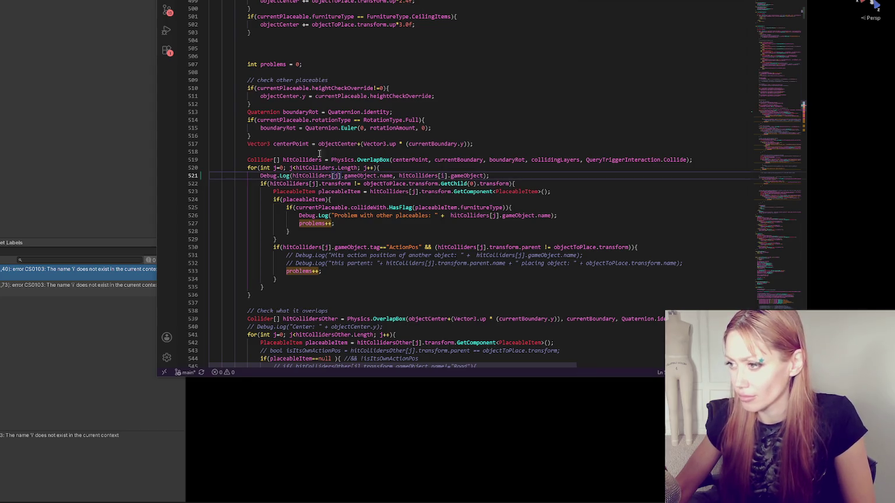
pyautogui.doubleClick(443, 176)
pyautogui.write('j')
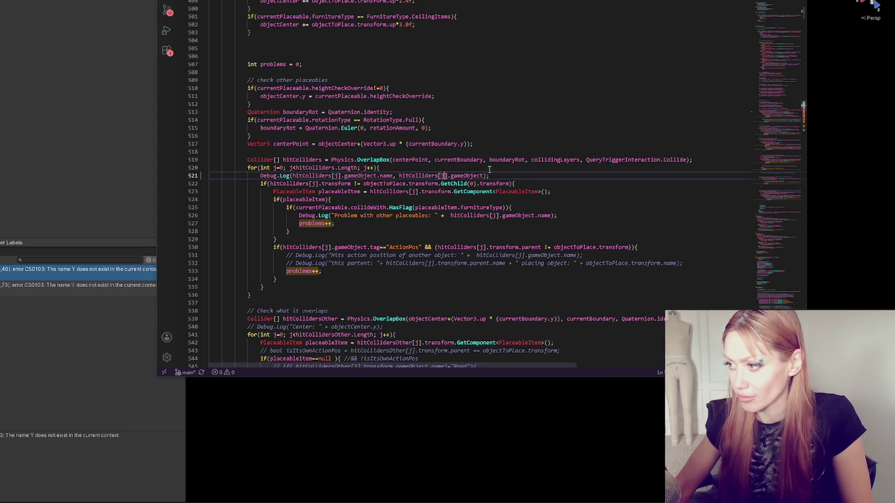
pyautogui.click(131, 145)
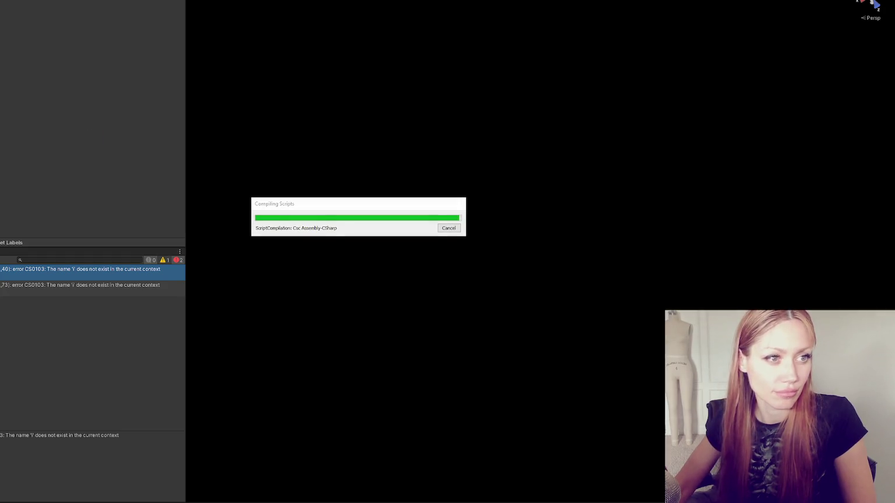
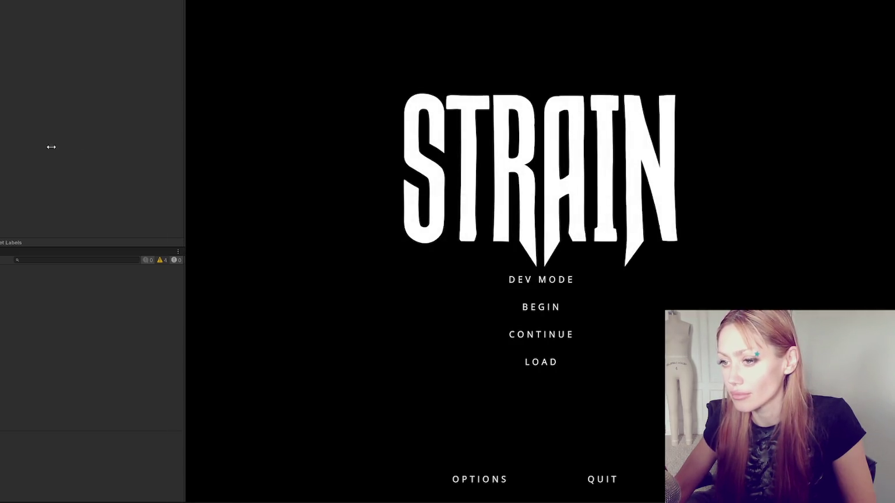
# - Start the game in dev mode and pick Floor from the build menu
pyautogui.click(458, 286)
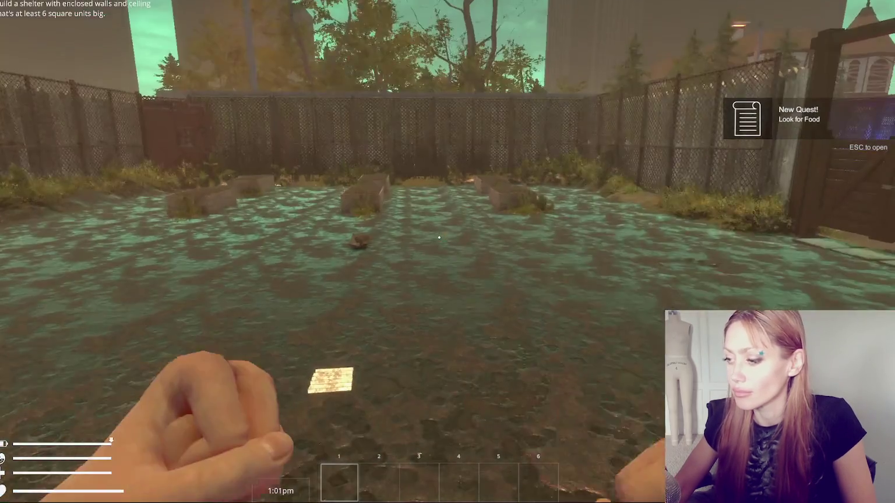
pyautogui.press('Escape')
pyautogui.click(606, 28)
pyautogui.click(402, 114)
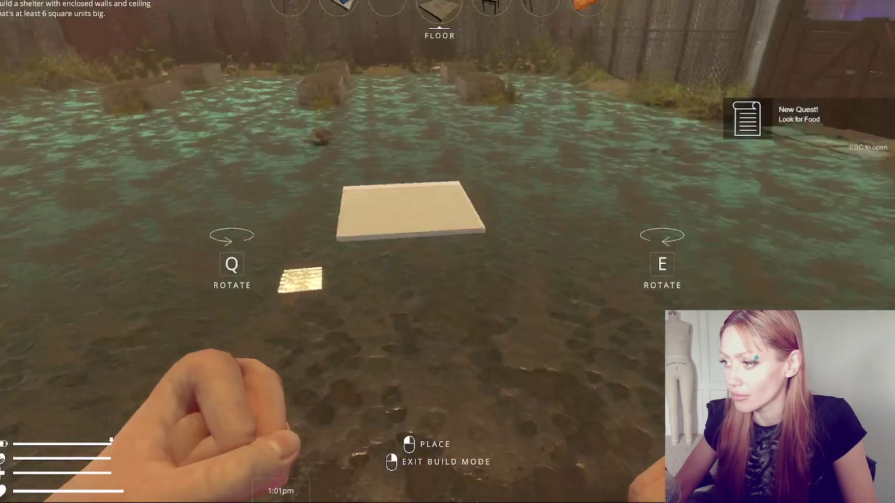
# - Place four floor tiles in a square, then leave build mode and resume play
pyautogui.click(448, 251)
pyautogui.click(448, 251)
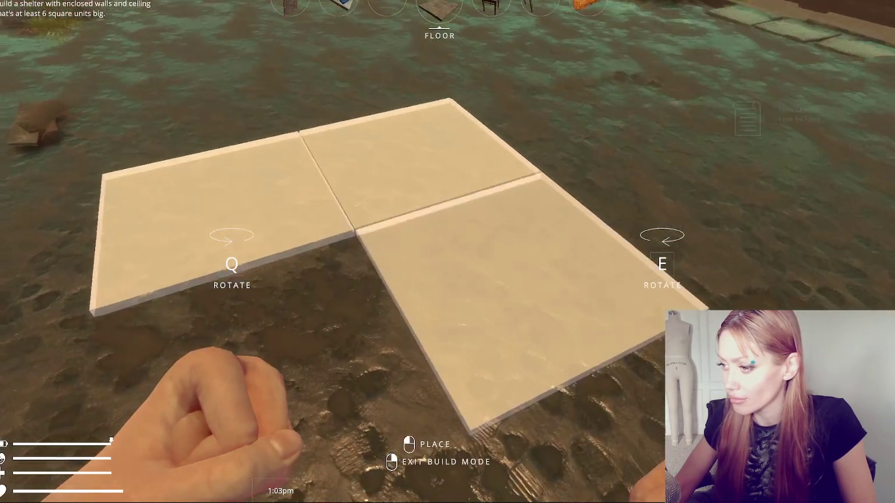
pyautogui.click(447, 252)
pyautogui.click(448, 251)
pyautogui.scroll(-3, 447, 251)
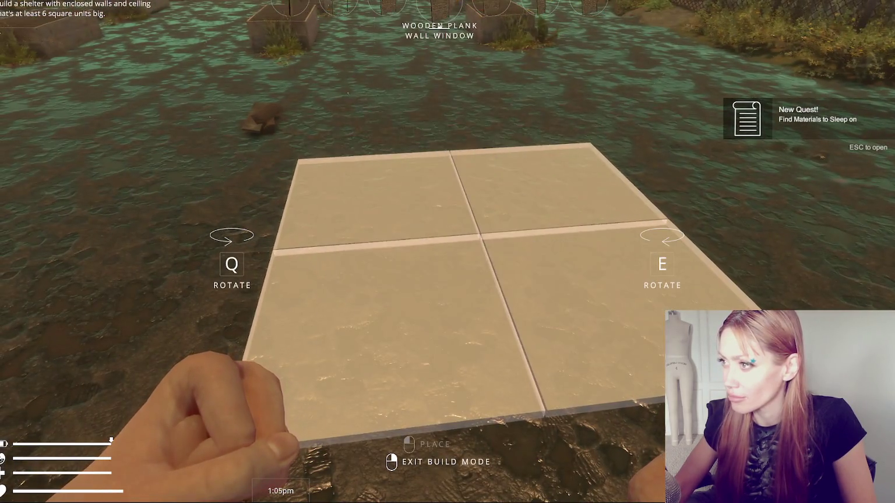
pyautogui.scroll(-2, 447, 252)
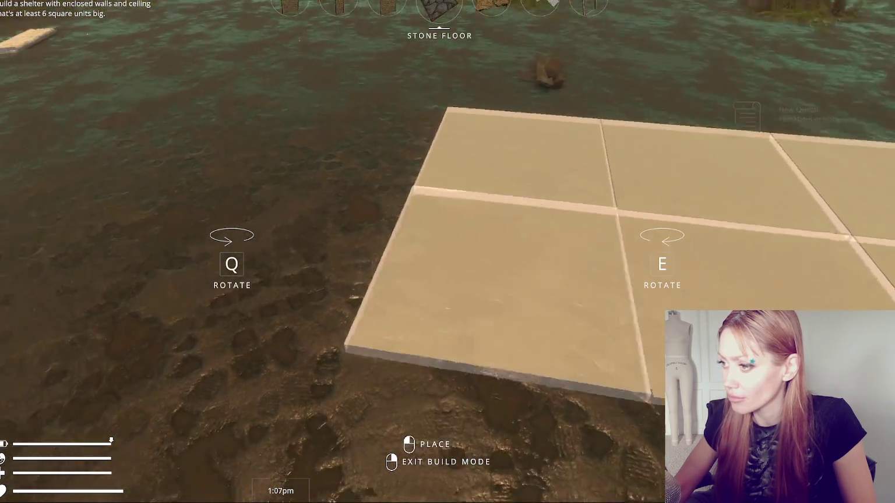
pyautogui.rightClick(448, 252)
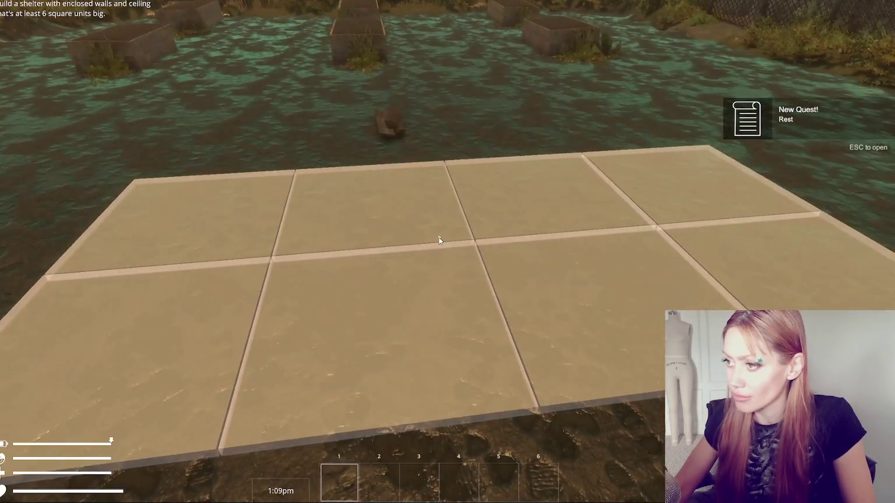
pyautogui.press('Escape')
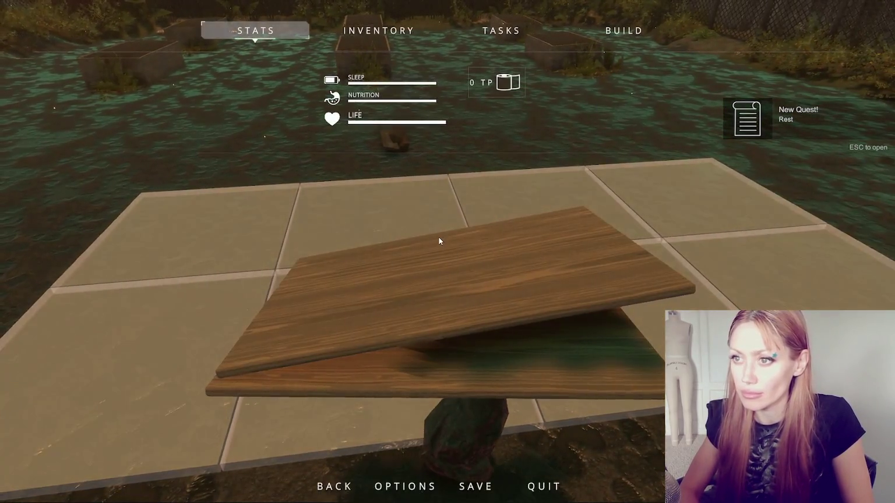
pyautogui.press('Escape')
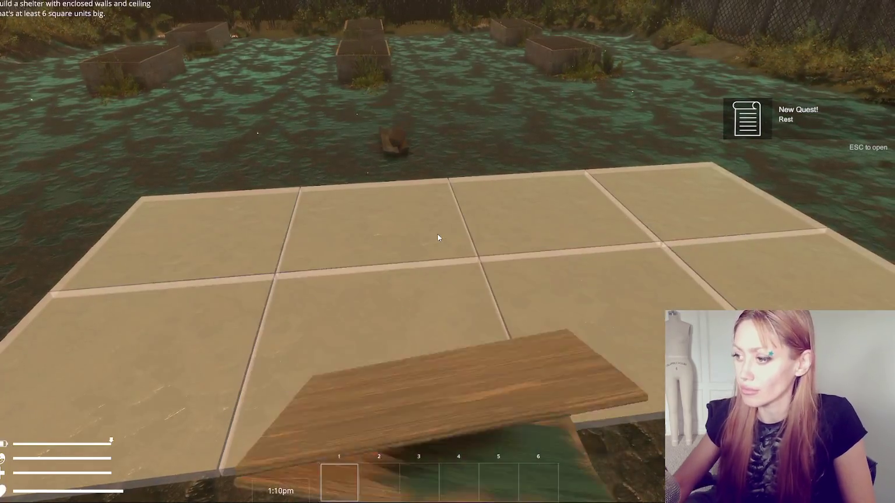
# - Walk to the plank pile and pick up a stone and three planks
pyautogui.press('w')
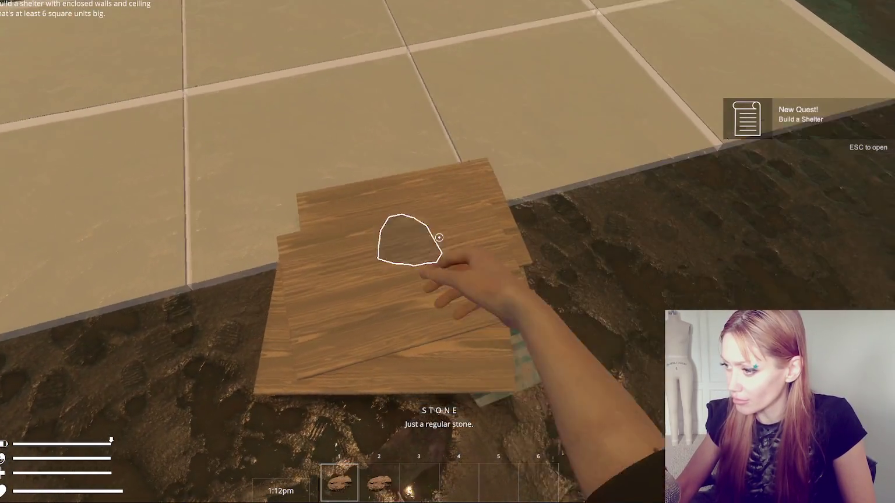
pyautogui.click(438, 237)
pyautogui.click(439, 237)
pyautogui.click(438, 238)
pyautogui.click(439, 237)
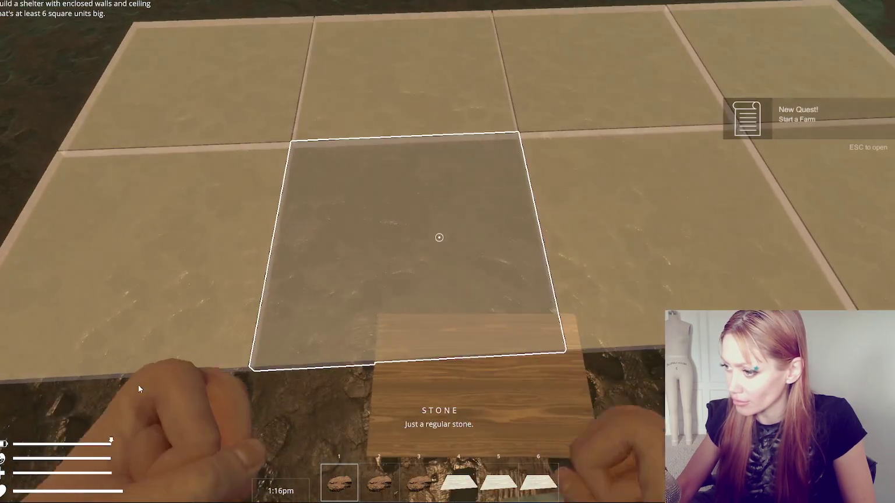
# - Lay stone and wooden floor tiles in a row beside the plain tiles
pyautogui.click(438, 237)
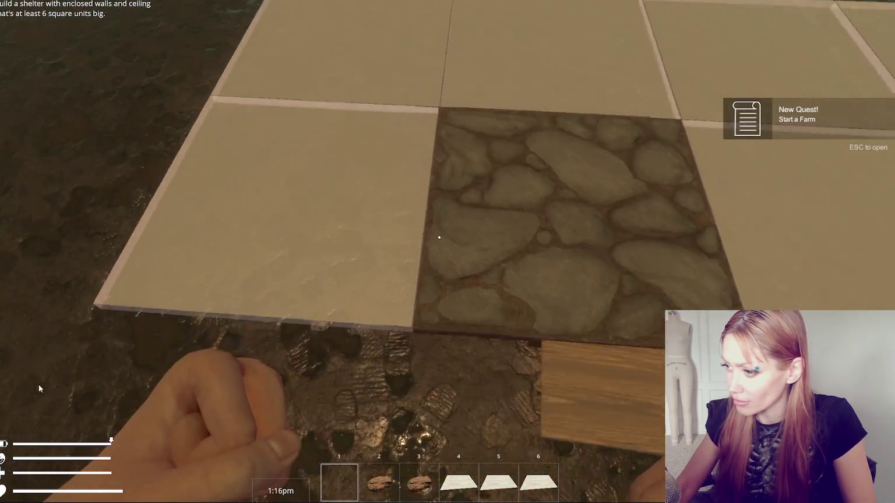
pyautogui.click(439, 237)
pyautogui.click(439, 236)
pyautogui.click(439, 237)
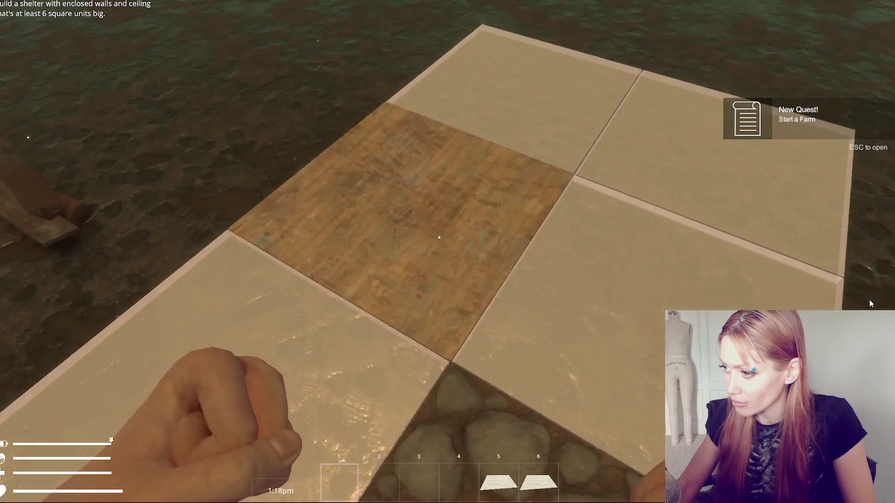
pyautogui.click(439, 237)
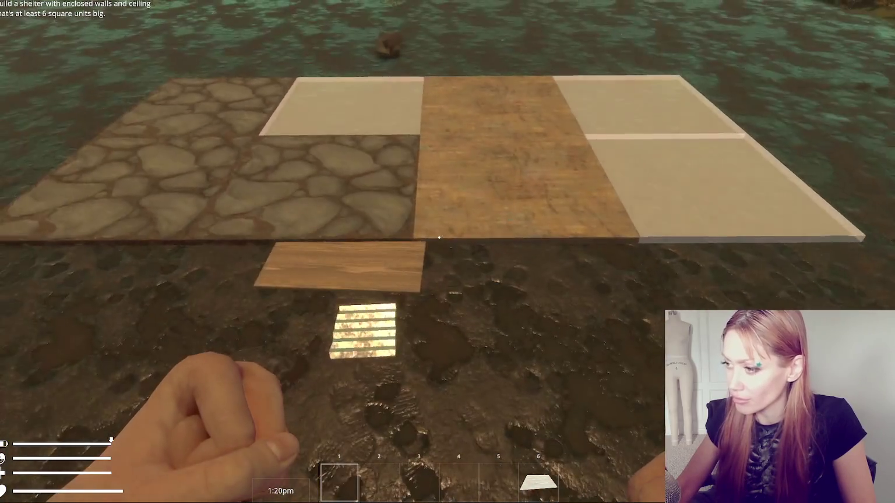
pyautogui.press('Escape')
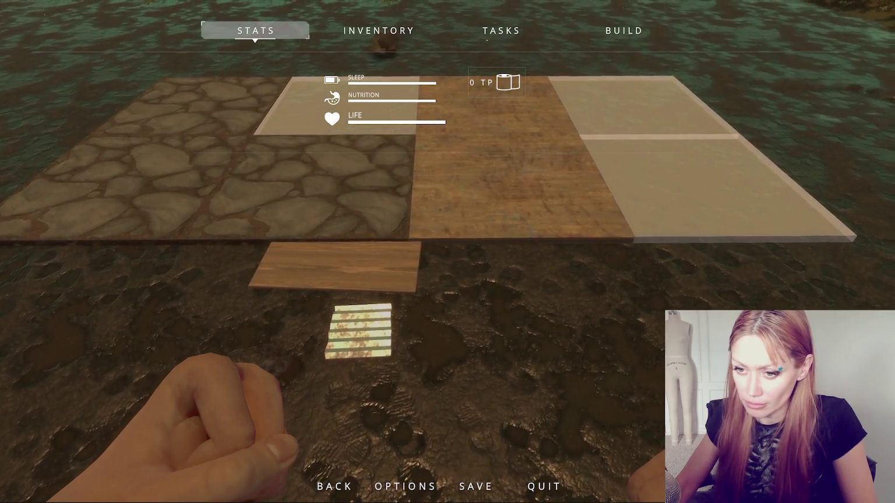
pyautogui.click(605, 36)
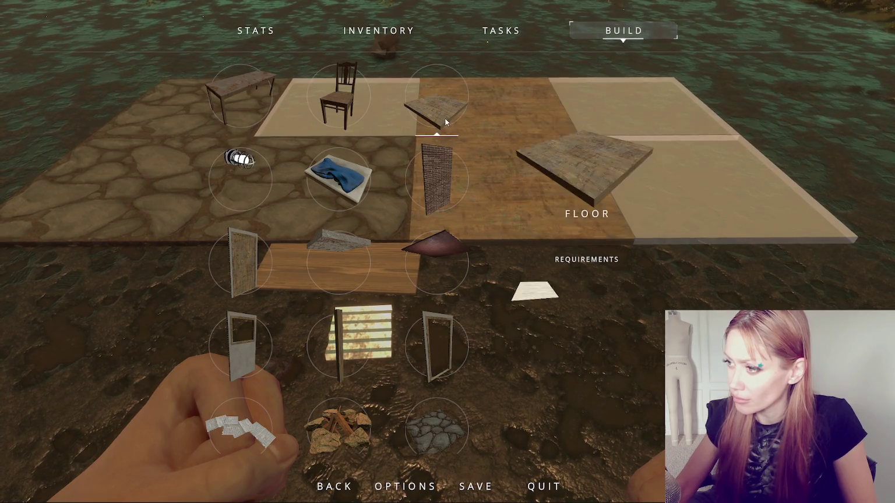
# - Try placing a plain Floor tile next to the wooden tile, then pause the game
pyautogui.click(446, 118)
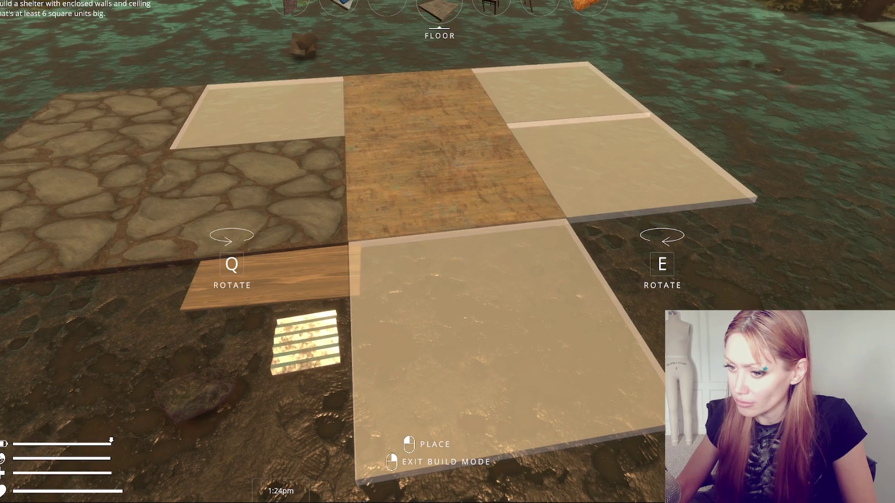
pyautogui.click(448, 253)
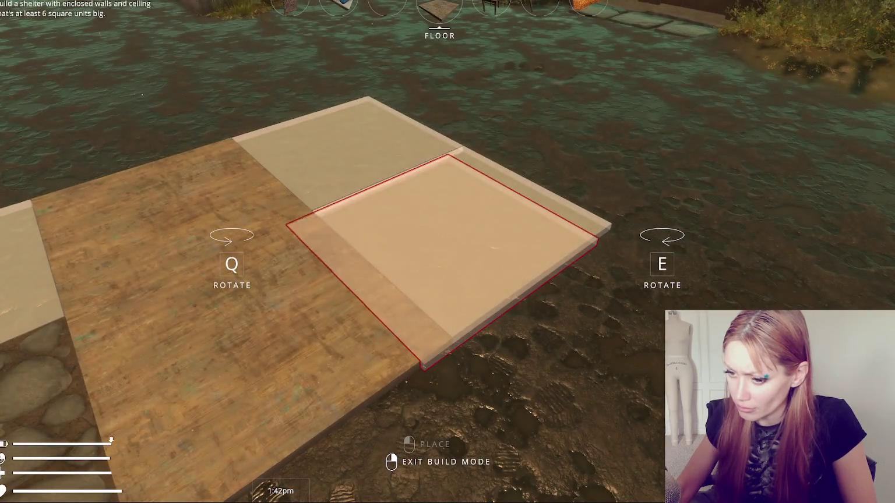
pyautogui.press('Escape')
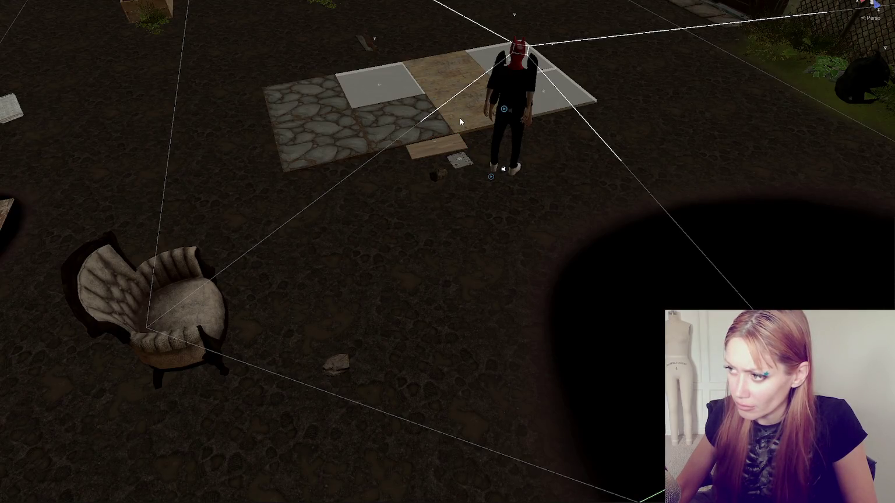
# - Orbit the Scene view around the floor and select the wooden floor tile
pyautogui.moveTo(460, 117)
pyautogui.mouseDown()
pyautogui.moveTo(286, 204)
pyautogui.moveTo(182, 199)
pyautogui.mouseUp()
pyautogui.click(276, 206)
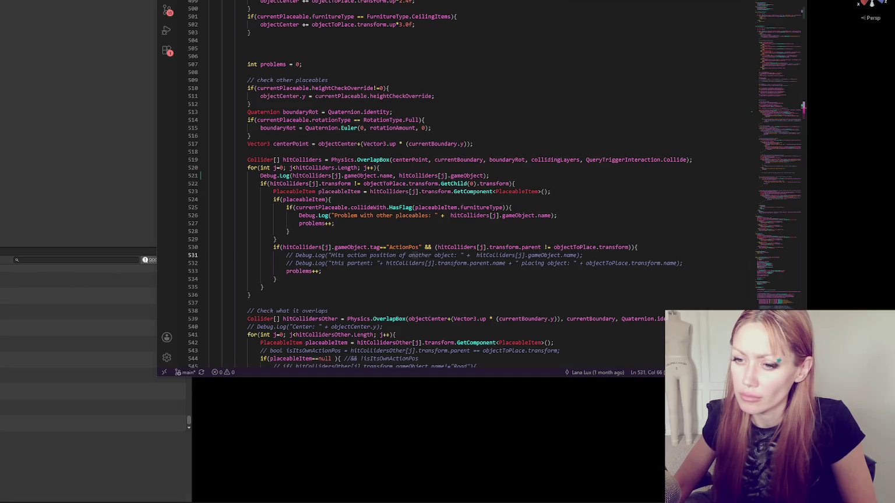
# - Alt+Tab from the placement script in VS Code back to Unity
pyautogui.hotkey('alt', 'Tab')
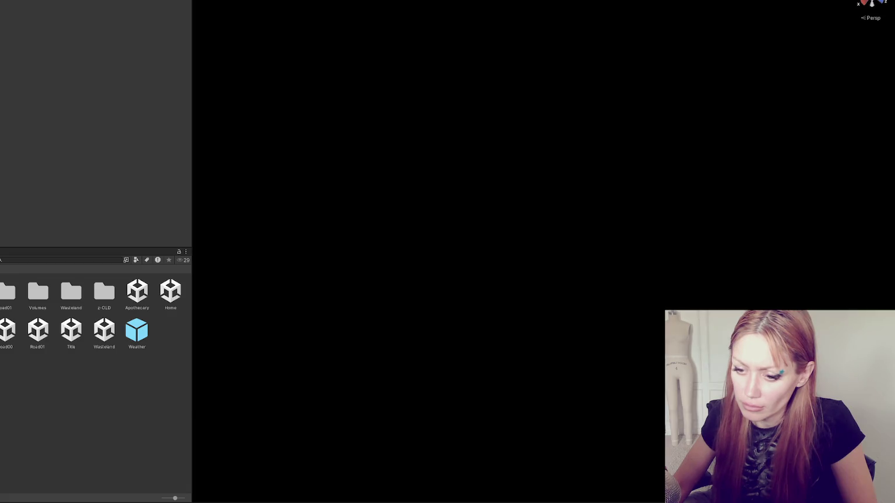
# - Find the Floor Stone prefab in the Project grid and open it in Prefab Mode
pyautogui.scroll(-3, 78, 323)
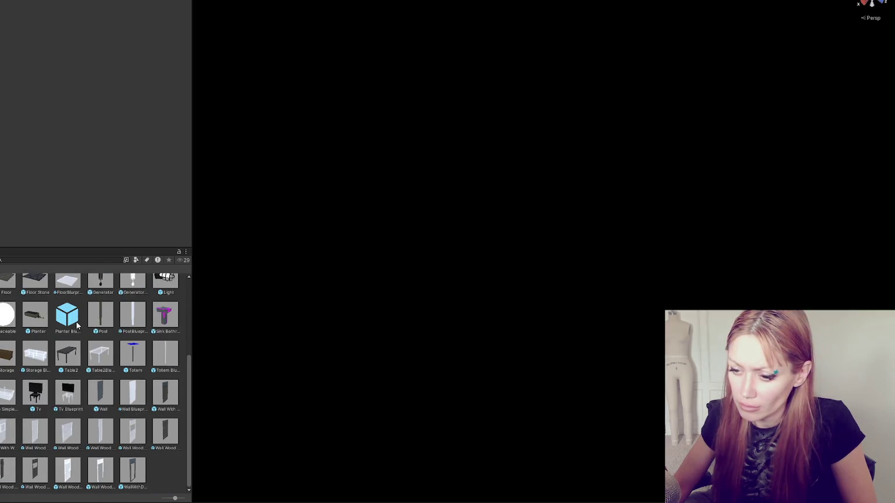
pyautogui.scroll(3, 70, 326)
pyautogui.scroll(-3, 60, 331)
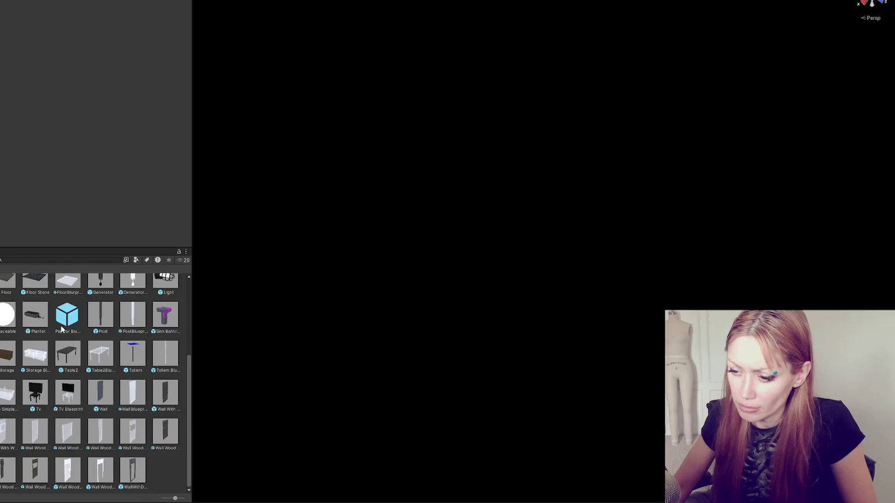
pyautogui.scroll(1, 11, 394)
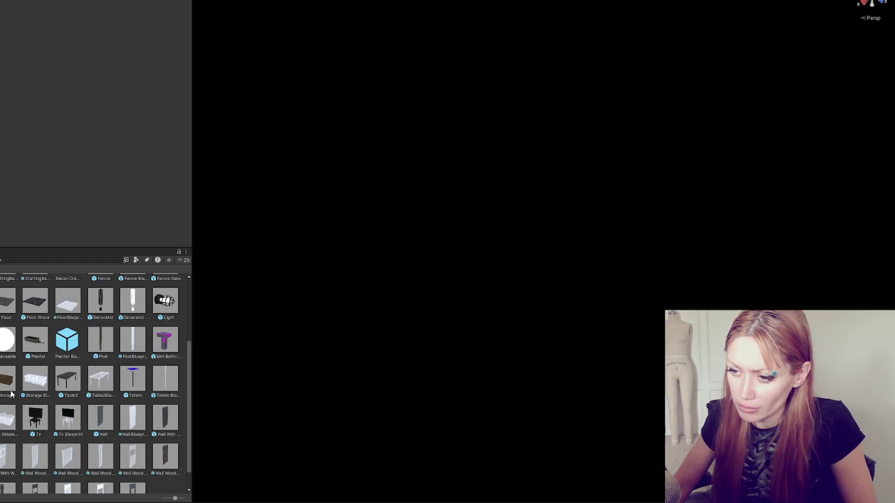
pyautogui.doubleClick(33, 306)
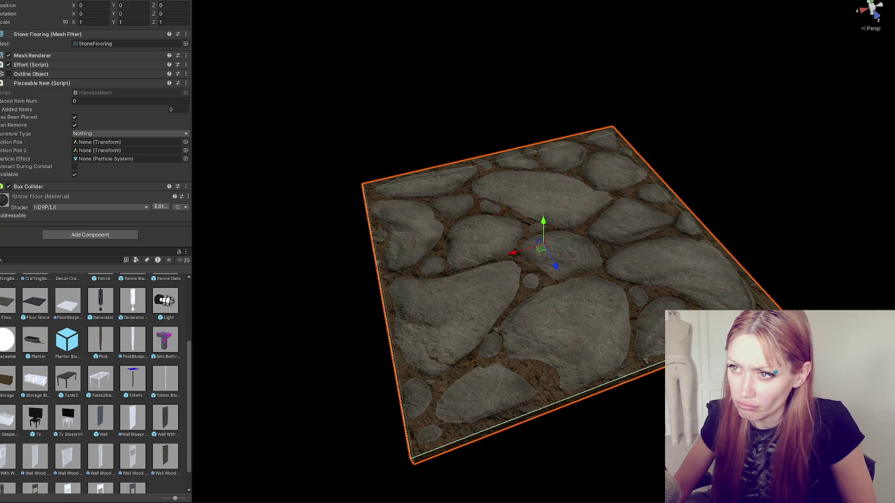
# - Check the stone floor's tags, then open the Bed Hay prefab and inspect its mesh
pyautogui.click(53, 1)
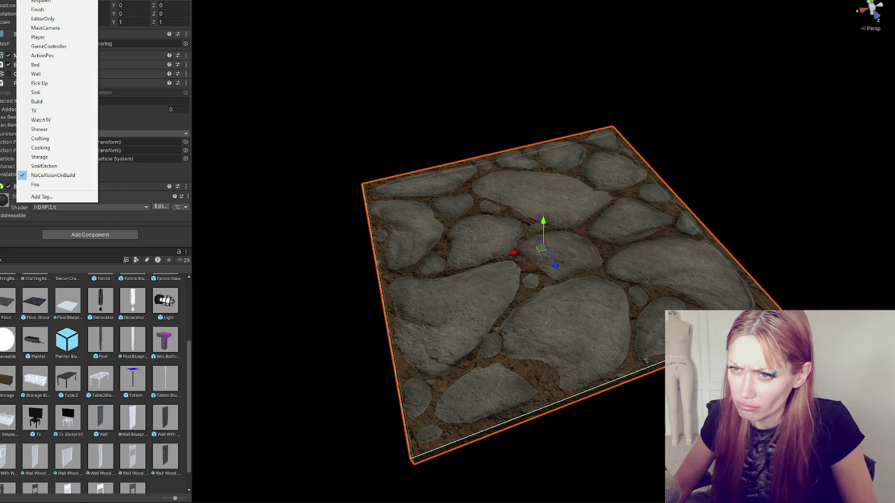
pyautogui.click(12, 346)
pyautogui.scroll(3, 12, 346)
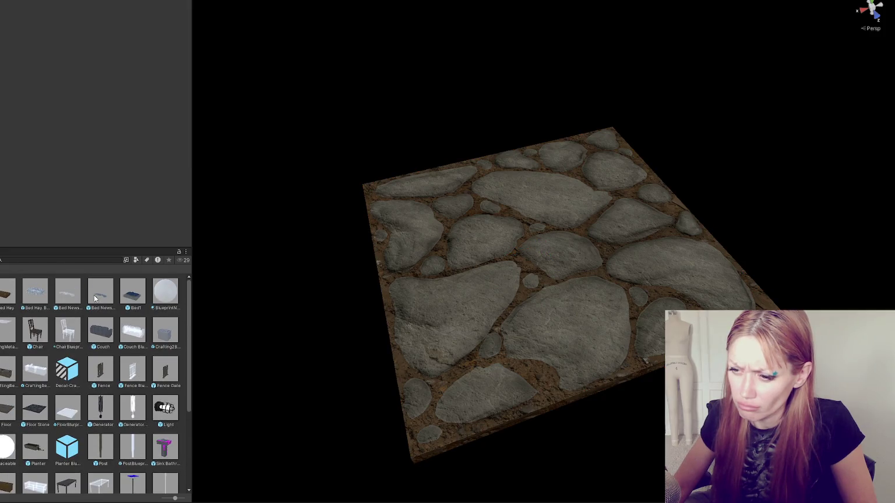
pyautogui.doubleClick(5, 295)
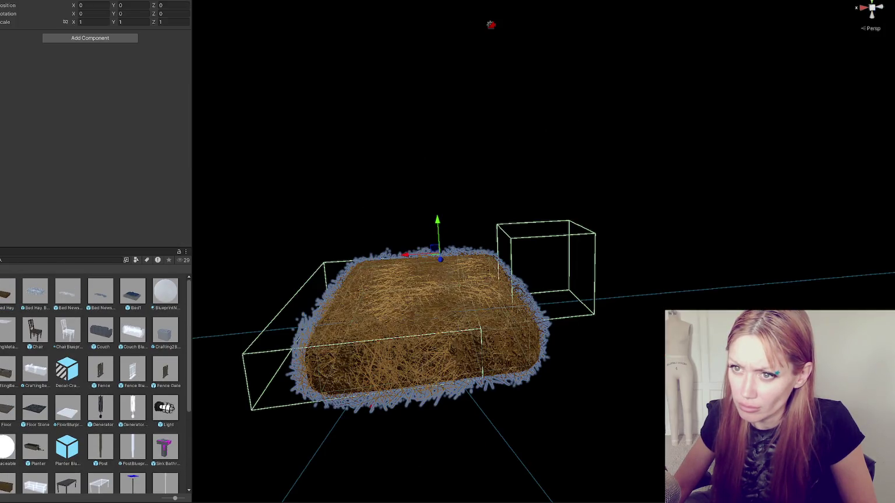
pyautogui.press('Down')
pyautogui.press('Down')
pyautogui.press('Down')
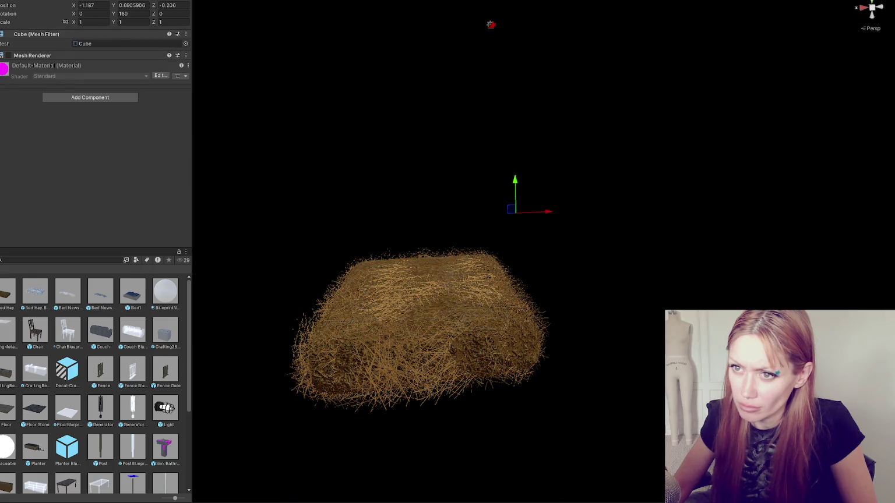
pyautogui.press('Up')
pyautogui.press('Up')
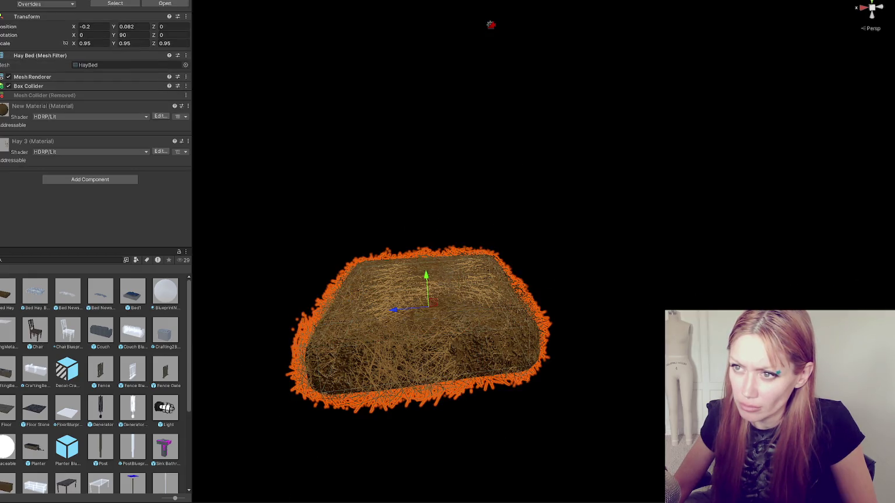
pyautogui.press('Down')
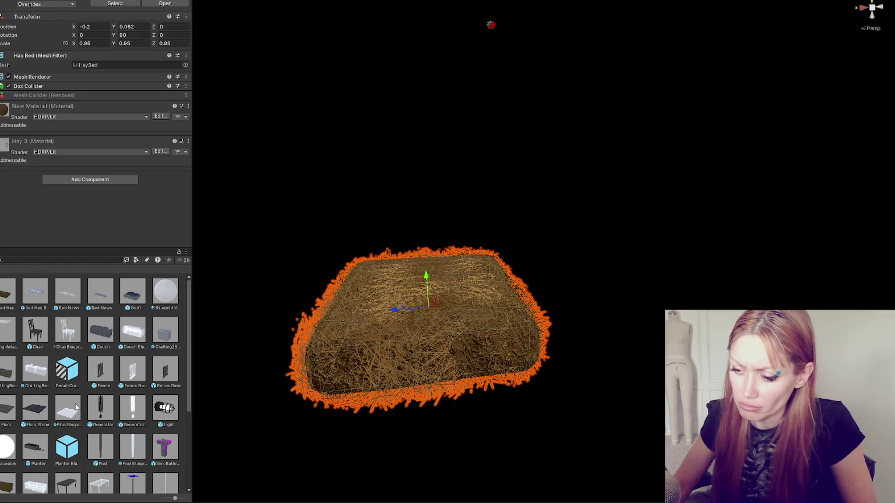
# - Remove the NoCollisionOnBuild tag from the Stone Flooring prefab and load the Title scene
pyautogui.doubleClick(35, 407)
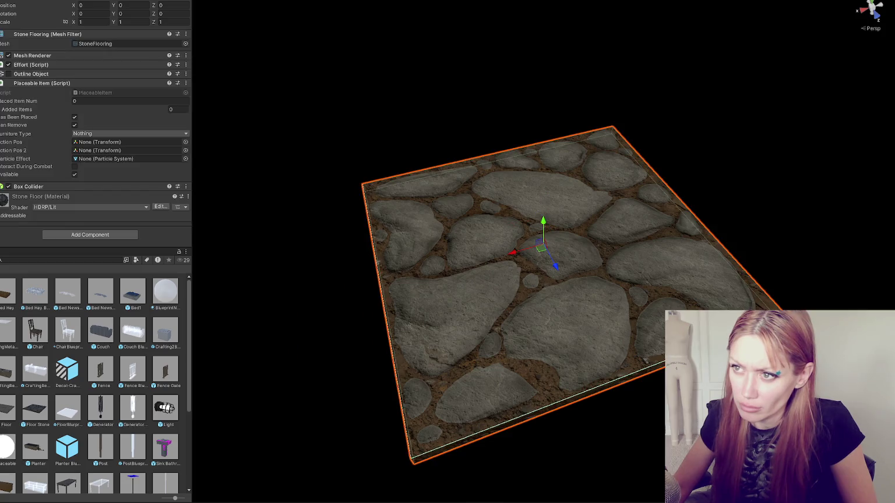
pyautogui.click(52, 2)
pyautogui.click(40, 1)
pyautogui.click(52, 2)
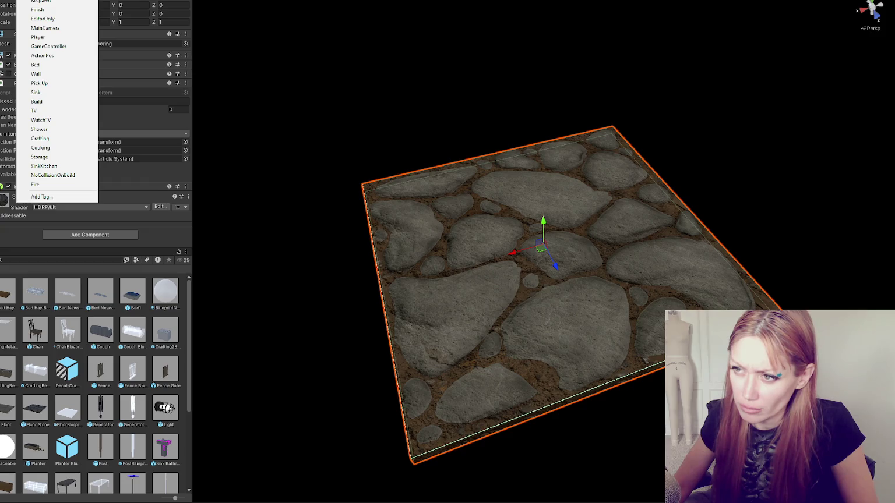
pyautogui.press('Escape')
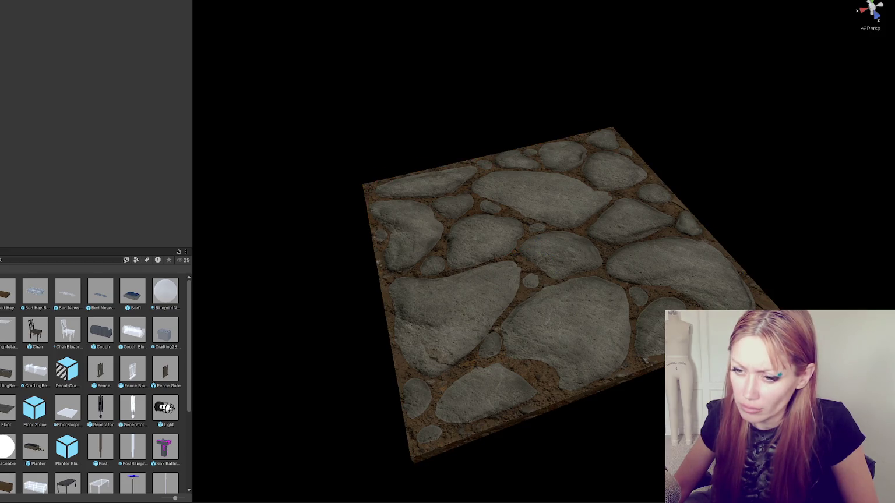
pyautogui.doubleClick(71, 330)
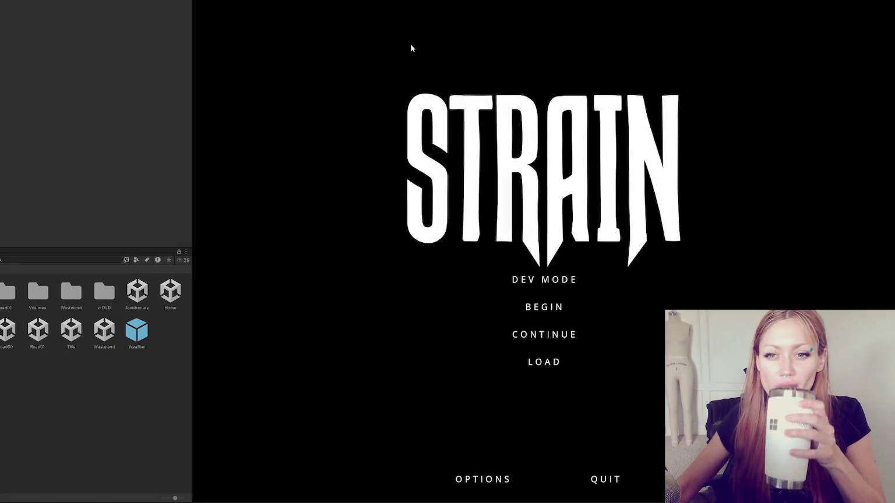
# - Start the Strain game in dev mode from the title screen
pyautogui.click(556, 275)
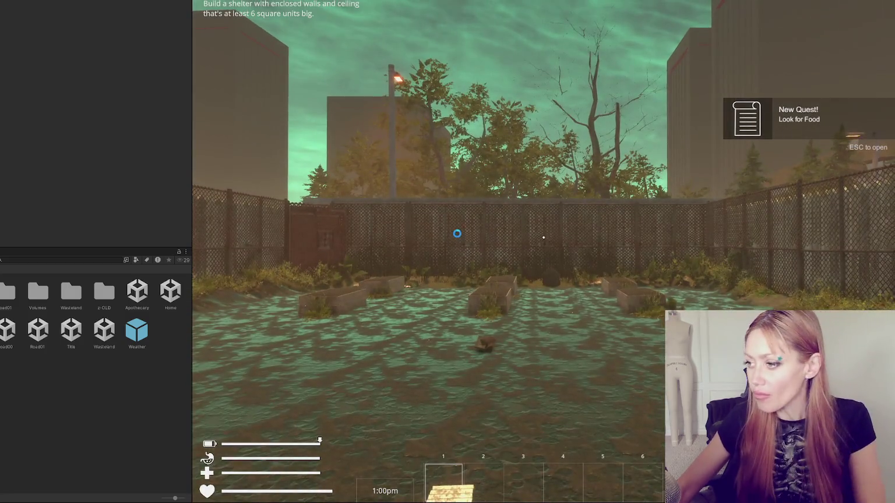
# - Build two plain Floor tiles and a stone floor tile beside them, then exit build mode
pyautogui.press('b')
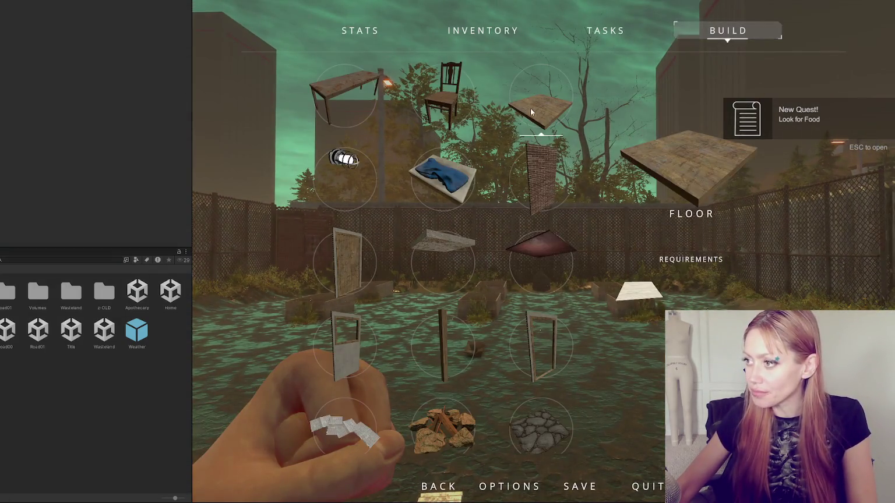
pyautogui.click(530, 108)
pyautogui.click(543, 251)
pyautogui.click(544, 252)
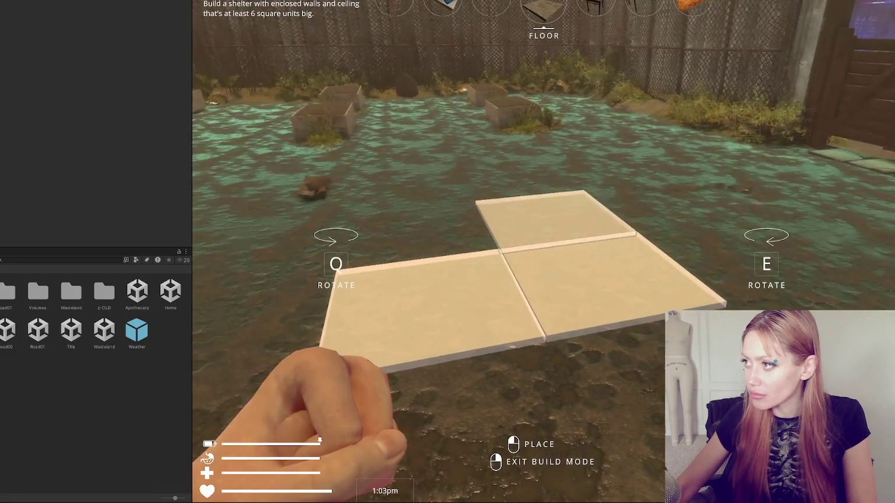
pyautogui.scroll(-4, 447, 251)
pyautogui.scroll(4, 447, 251)
pyautogui.click(448, 253)
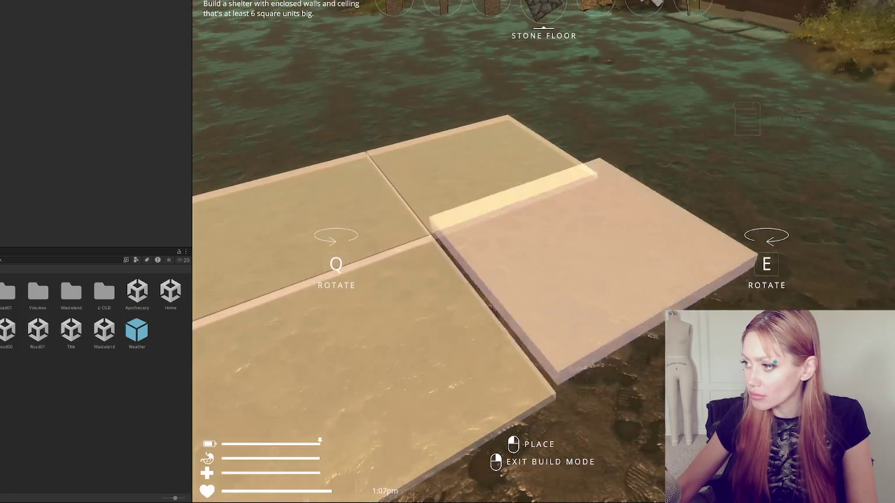
pyautogui.rightClick(544, 237)
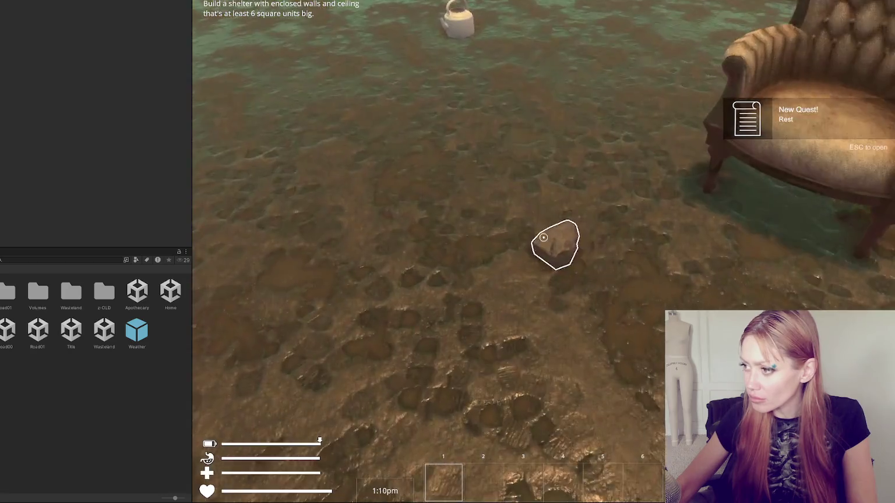
# - Gather a stone and dry grass from the yard, then lay a stone floor tile
pyautogui.click(544, 237)
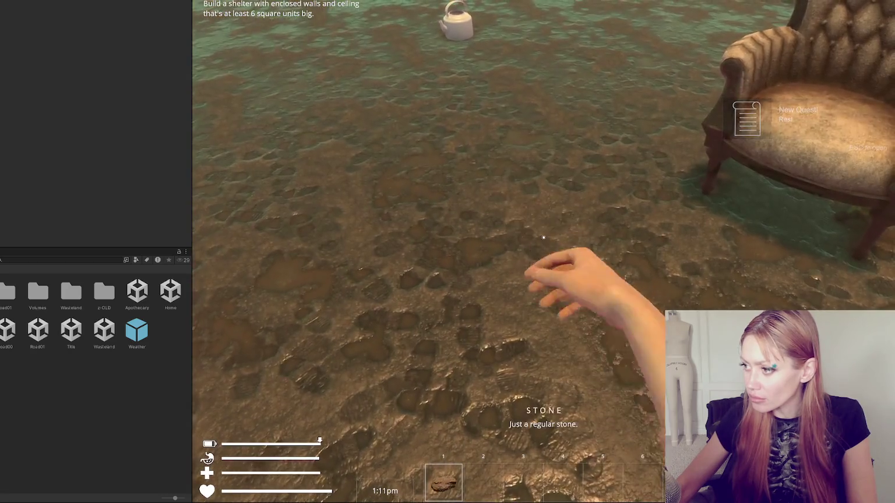
pyautogui.press('w')
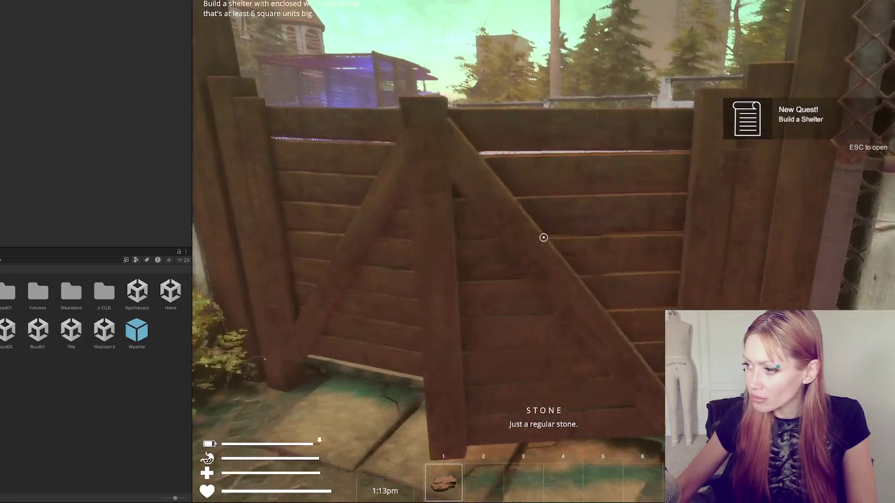
pyautogui.click(544, 237)
pyautogui.press('w')
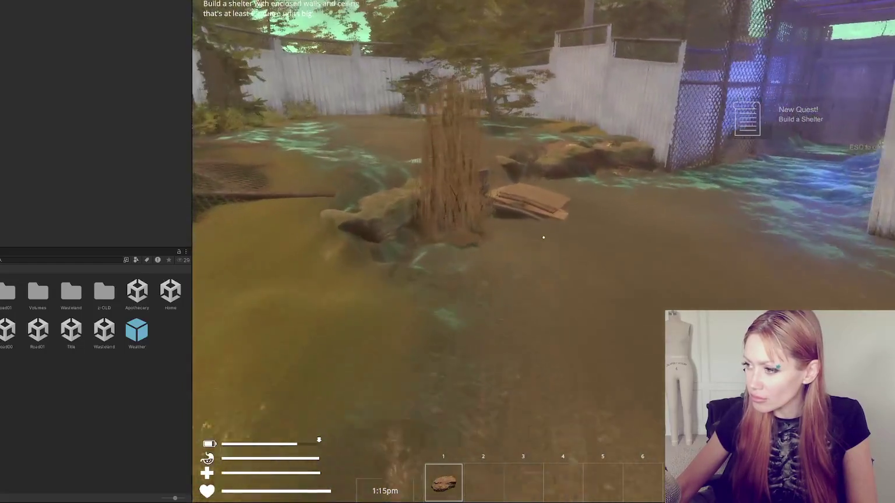
pyautogui.press('w')
pyautogui.click(544, 237)
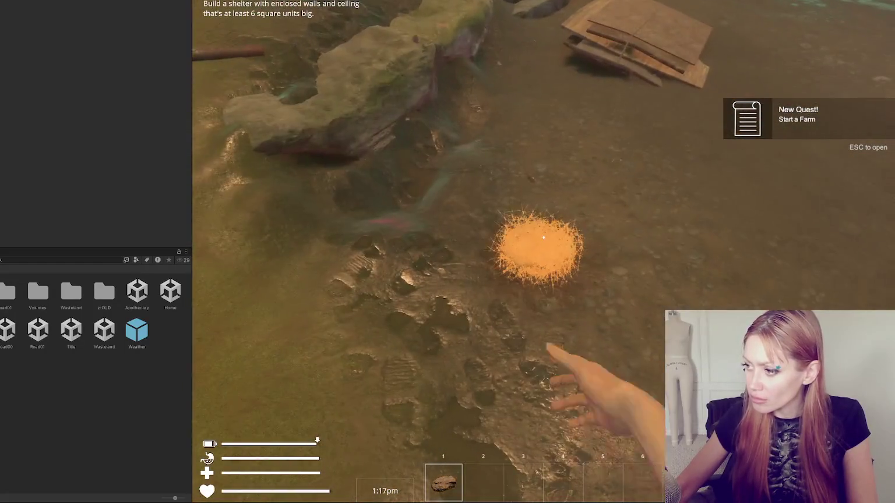
pyautogui.click(544, 237)
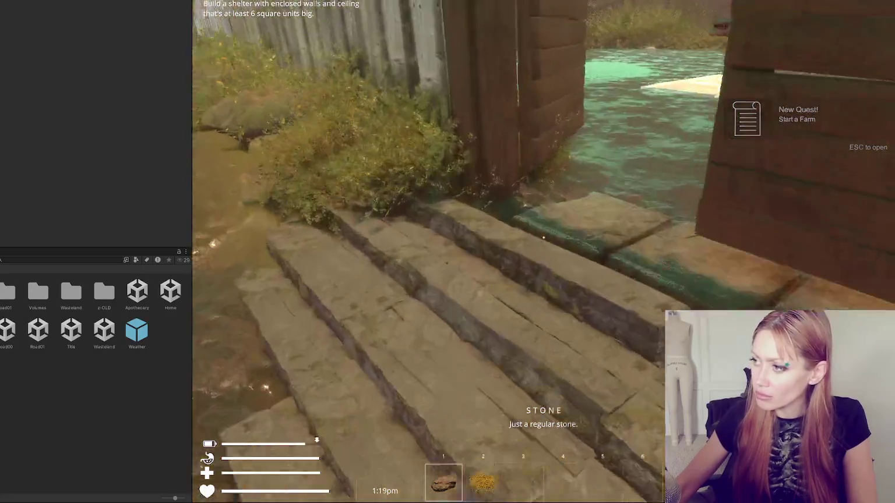
pyautogui.press('w')
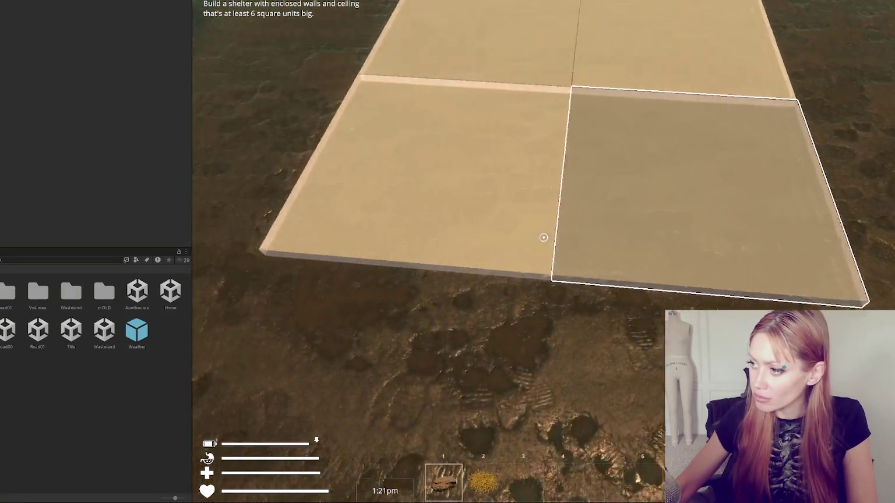
pyautogui.click(544, 237)
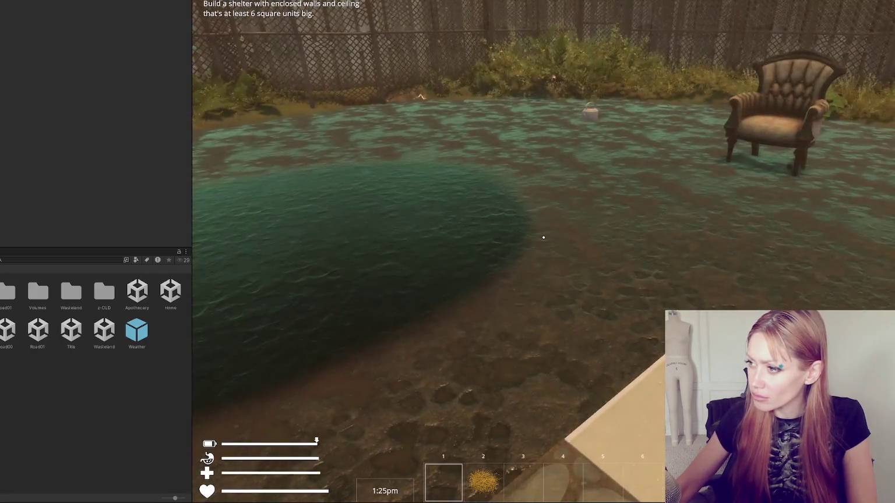
# - Collect wooden boards and place one as a floor tile next to the others
pyautogui.press('Escape')
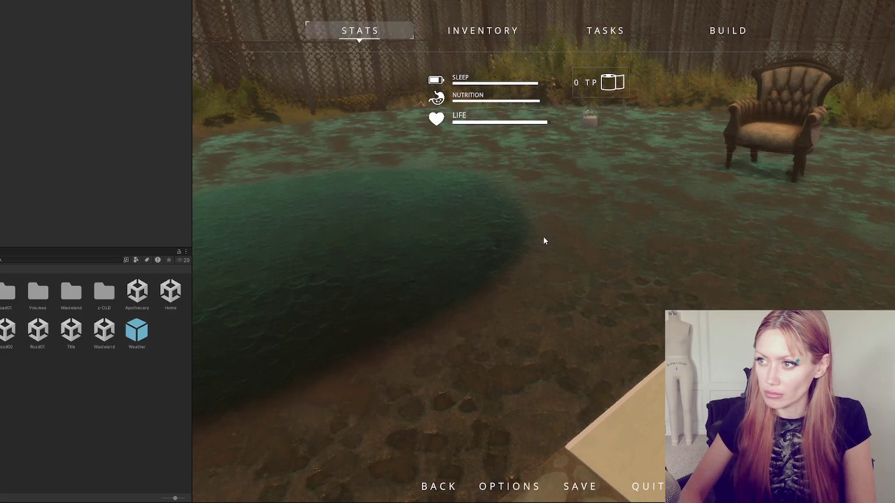
pyautogui.press('Escape')
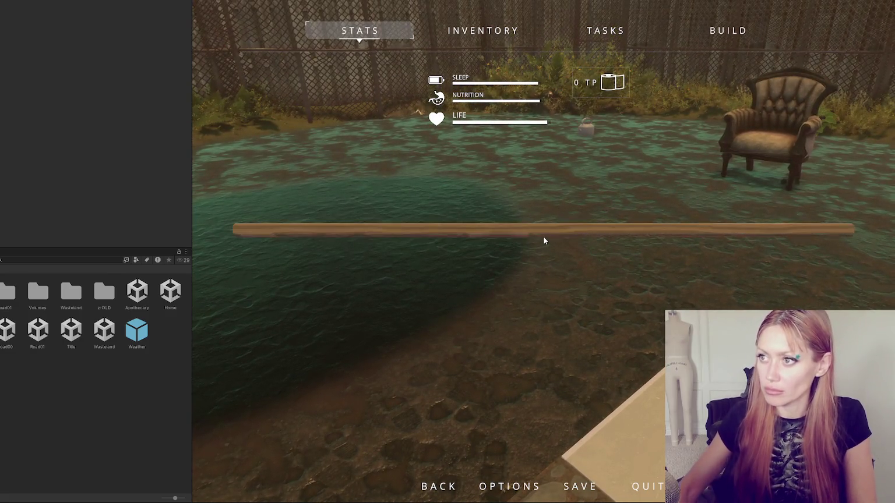
pyautogui.click(543, 237)
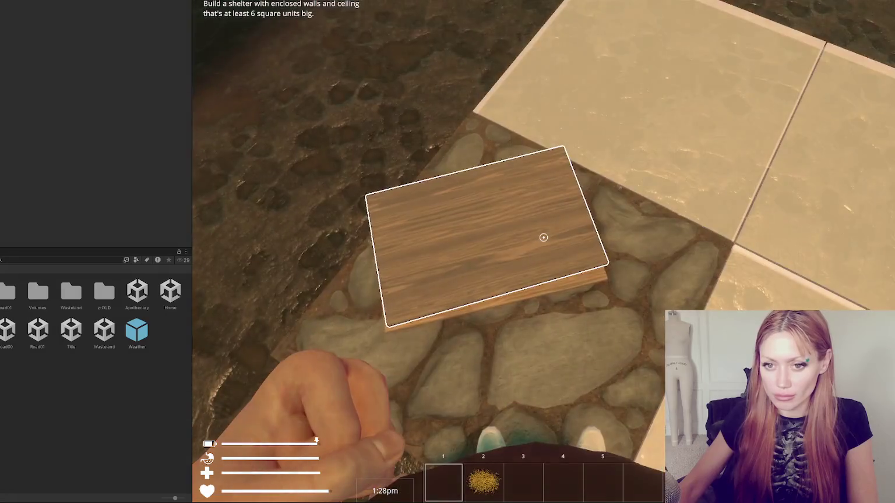
pyautogui.click(542, 236)
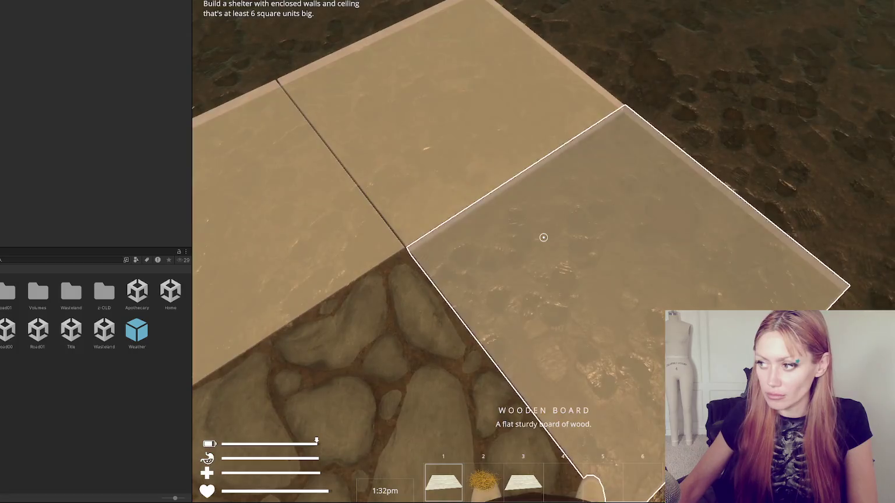
pyautogui.click(543, 237)
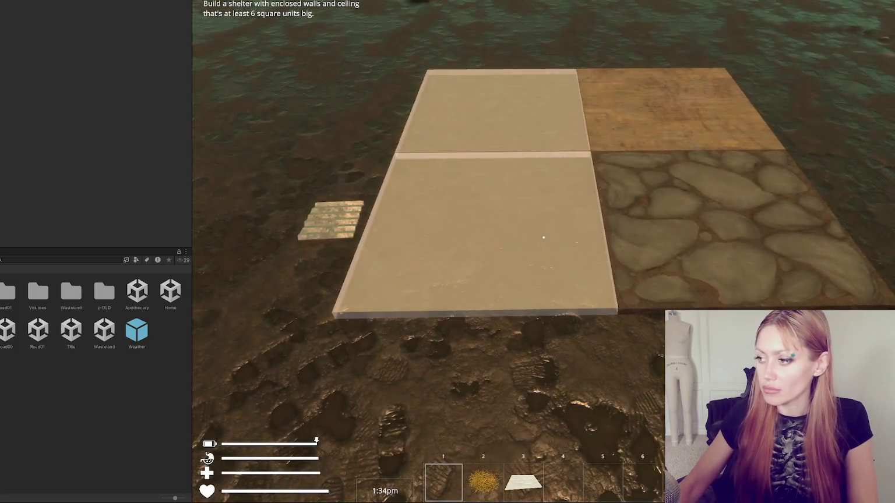
pyautogui.press('b')
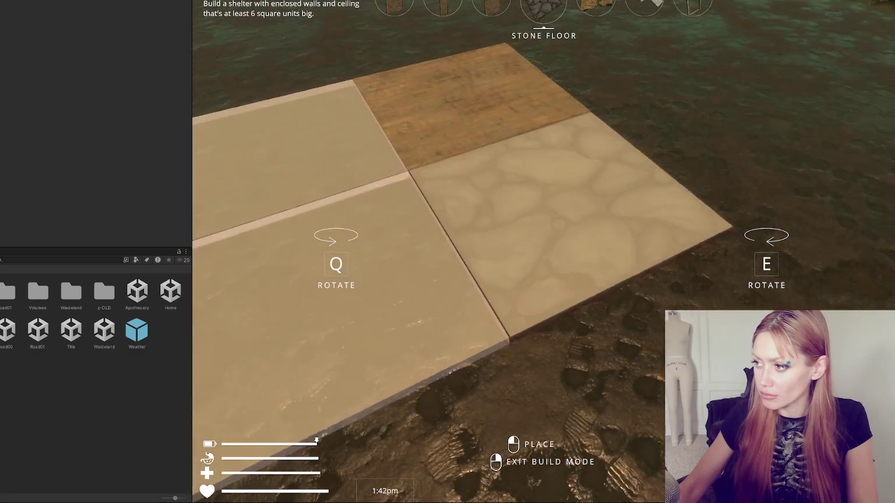
pyautogui.press('Escape')
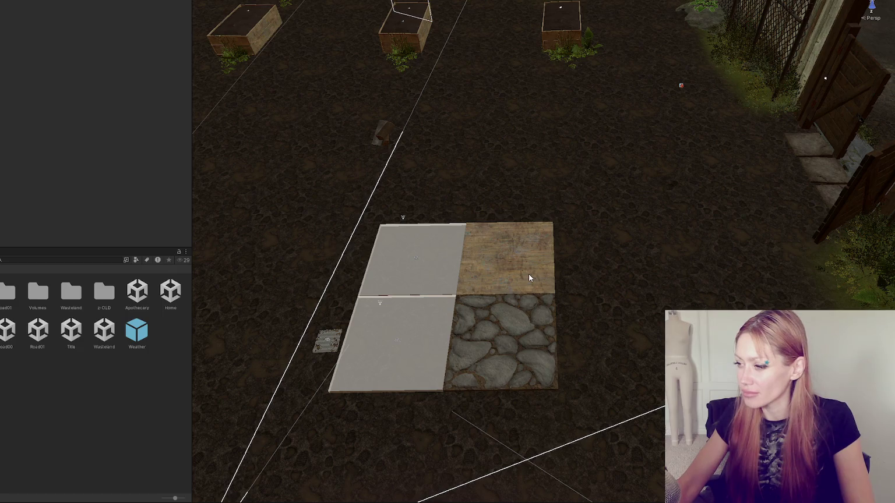
# - Alternate selecting the wooden and stone floor tiles to compare their components in the Inspector
pyautogui.click(530, 274)
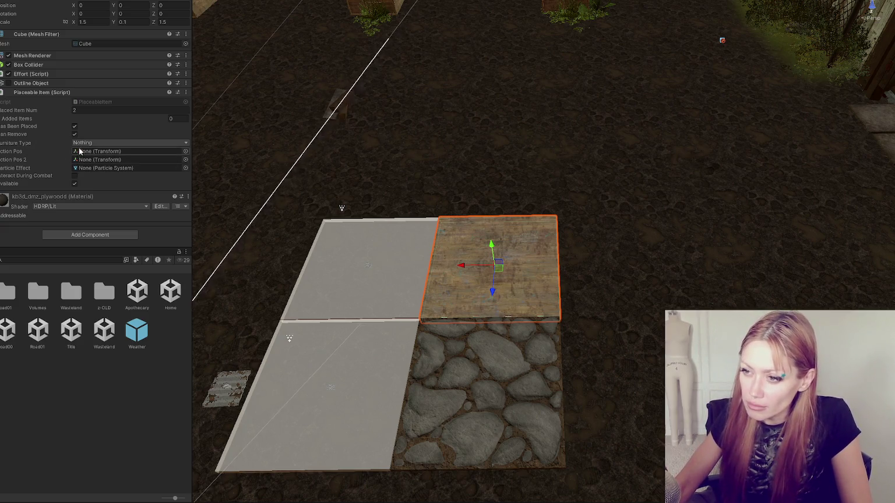
pyautogui.click(521, 341)
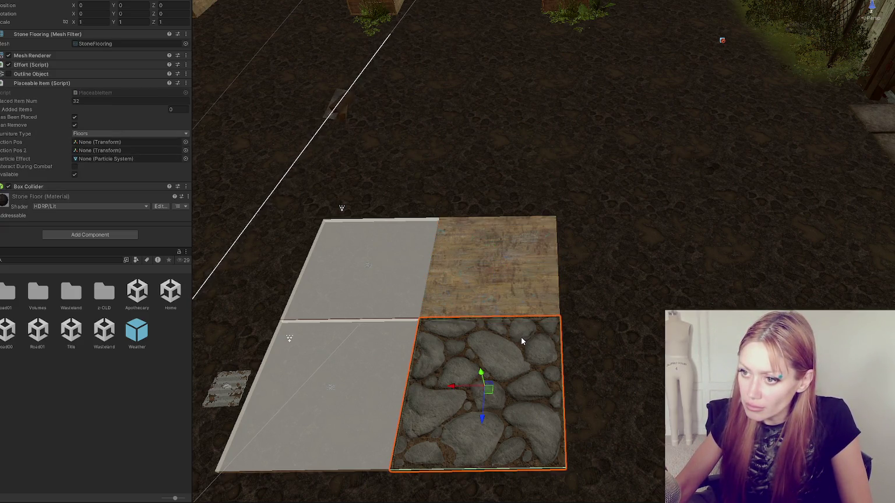
pyautogui.click(508, 295)
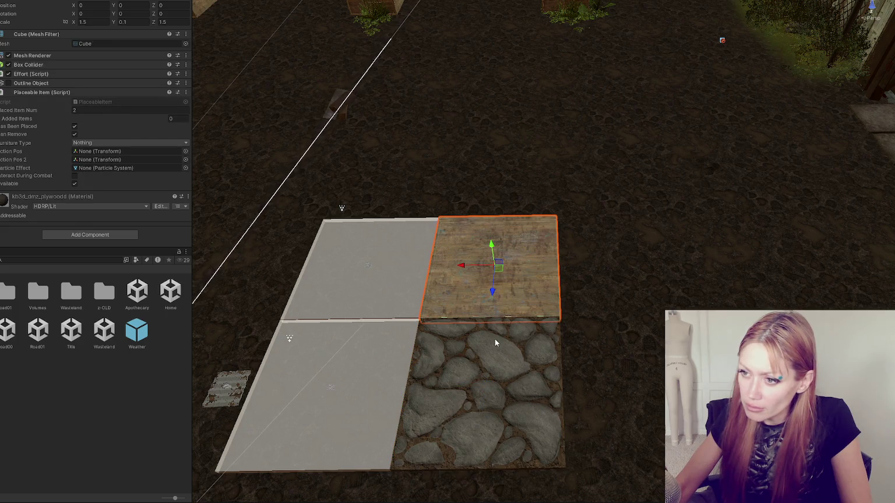
pyautogui.click(495, 342)
pyautogui.click(493, 282)
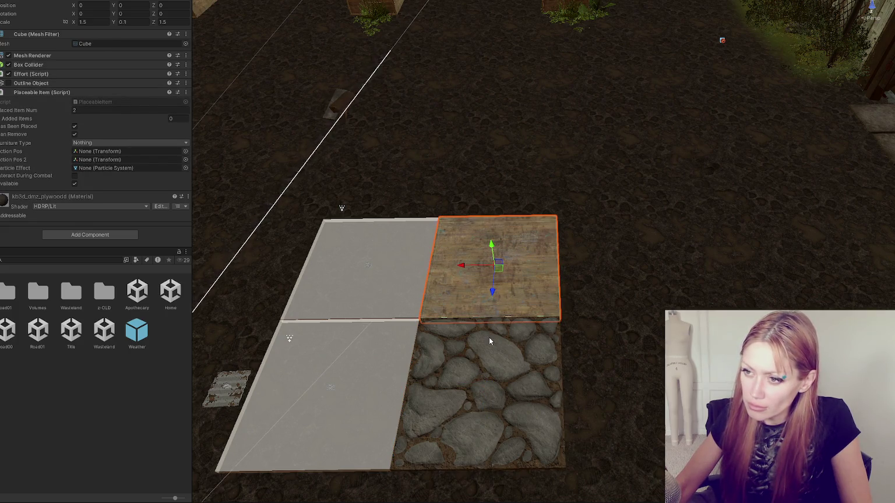
pyautogui.click(488, 336)
pyautogui.click(474, 298)
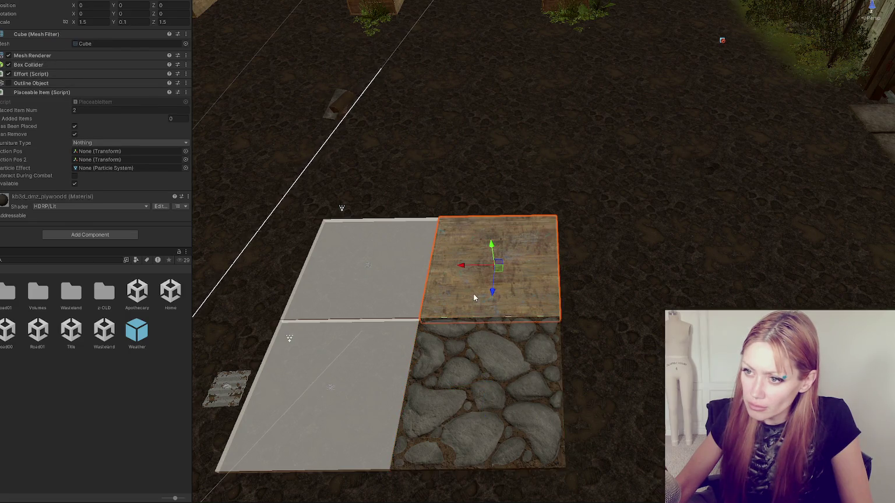
pyautogui.click(460, 358)
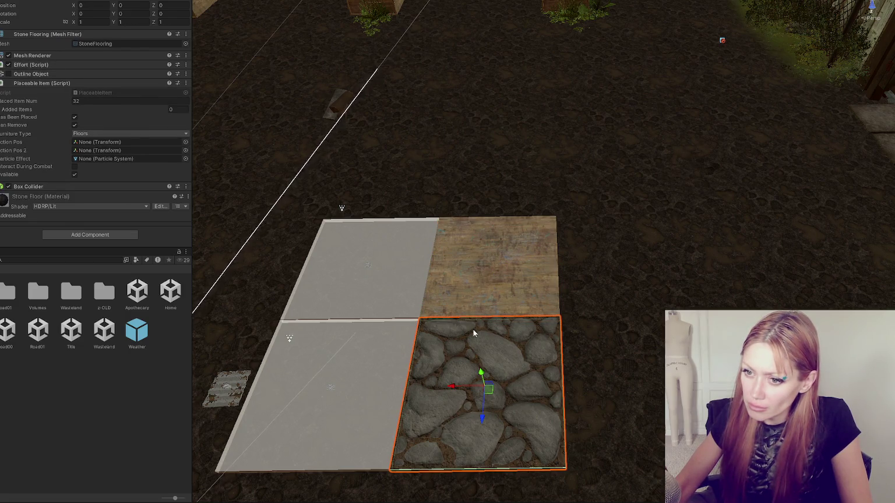
pyautogui.click(481, 302)
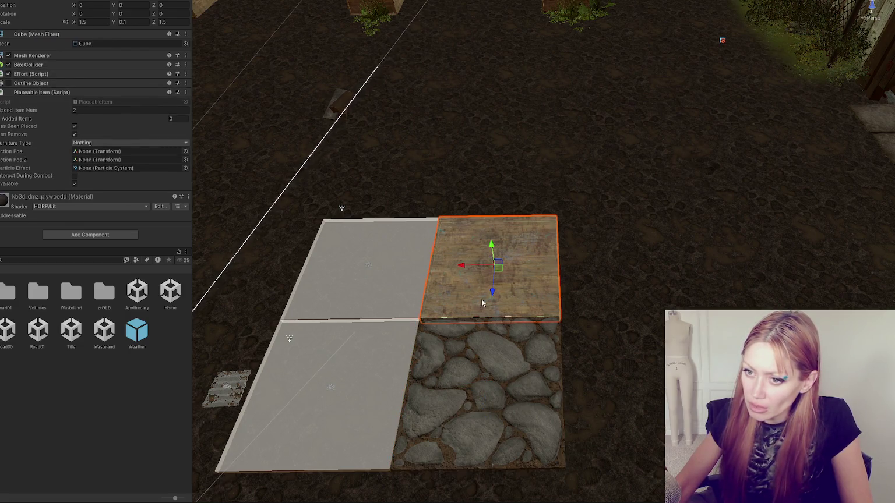
pyautogui.click(488, 333)
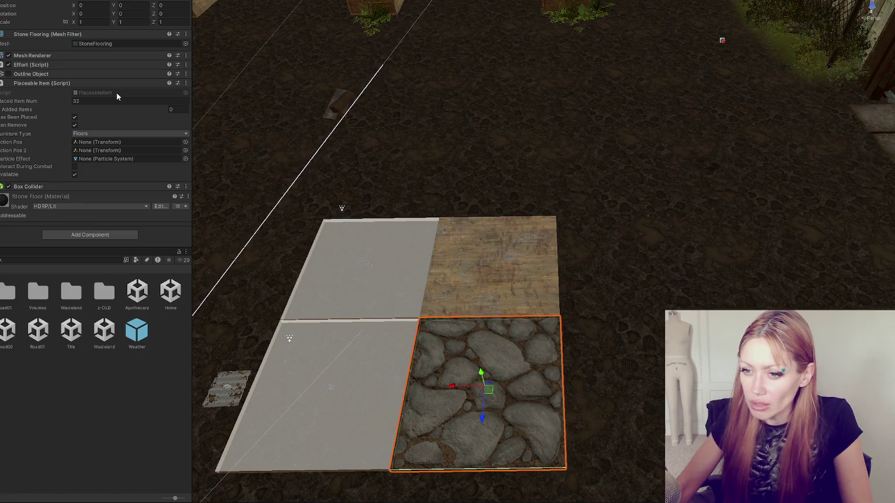
# - Multi-select the wooden and stone floor tiles together
pyautogui.click(483, 379)
pyautogui.keyDown('shift'); pyautogui.click(483, 252); pyautogui.keyUp('shift')
pyautogui.click(484, 252)
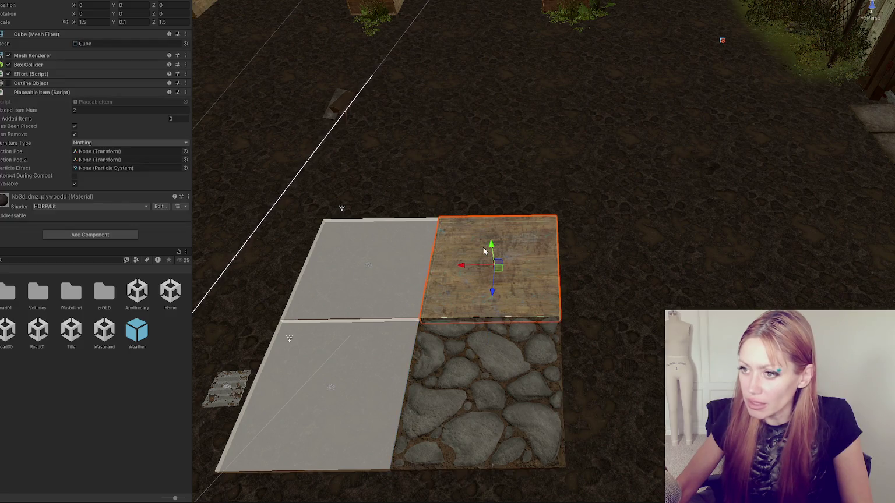
pyautogui.click(479, 331)
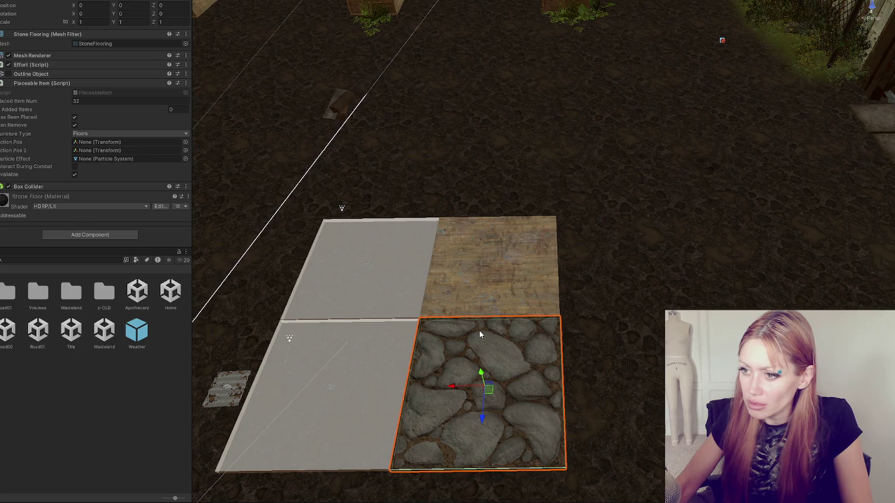
pyautogui.click(491, 273)
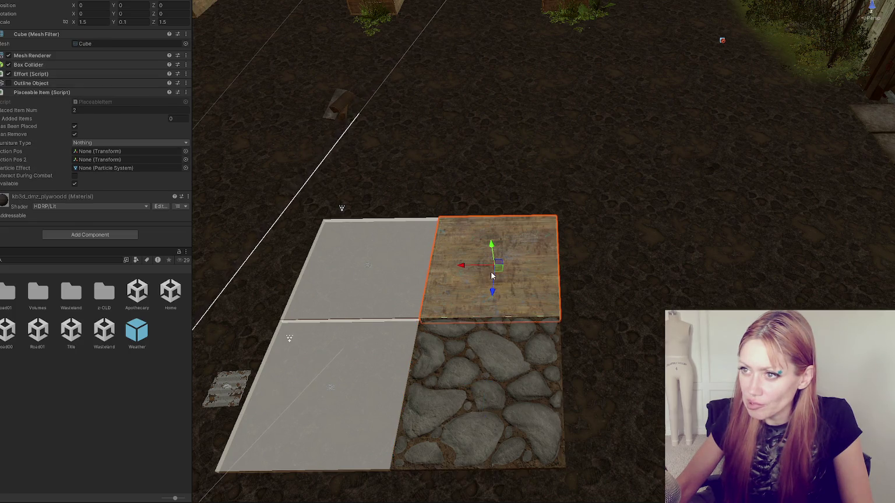
pyautogui.keyDown('shift'); pyautogui.click(492, 333); pyautogui.keyUp('shift')
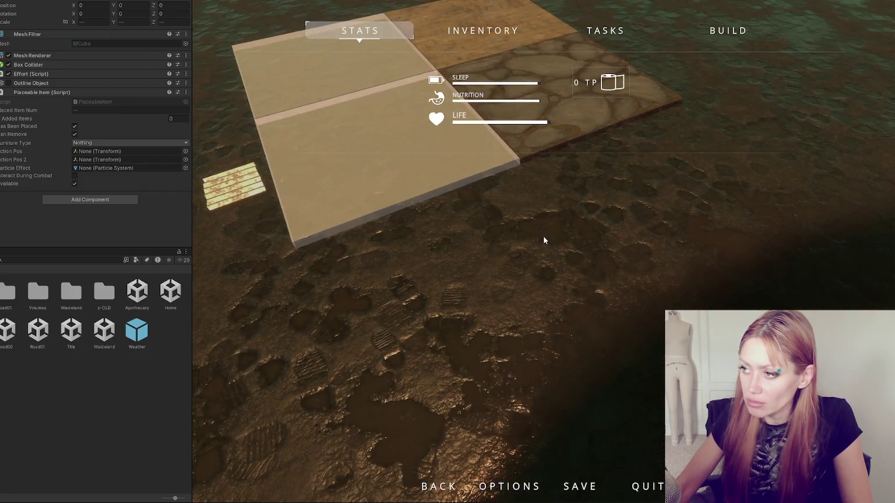
# - Play-test build mode by placing a light floor tile directly beside the stone floor tile
pyautogui.press('Escape')
pyautogui.press('w')
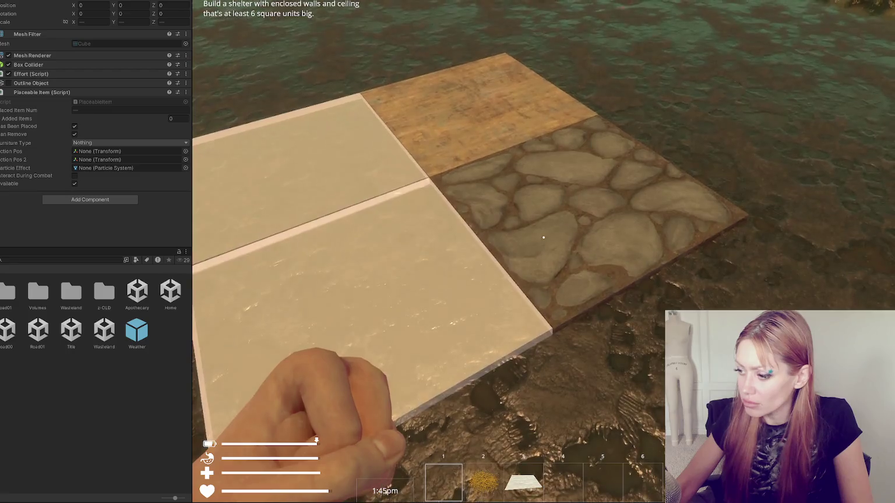
pyautogui.press('b')
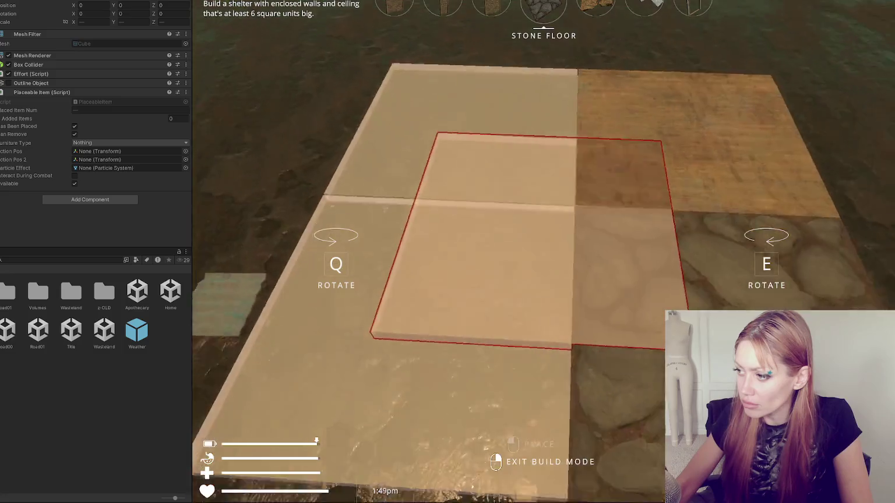
pyautogui.press('w')
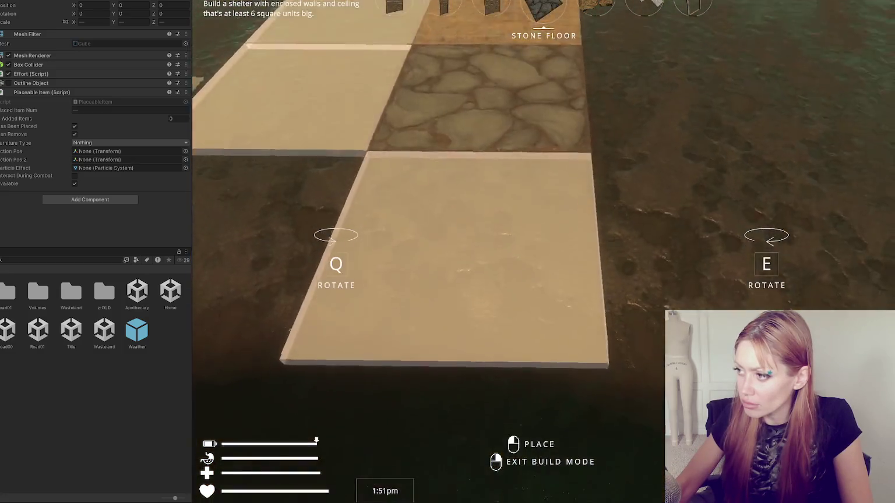
pyautogui.press('s')
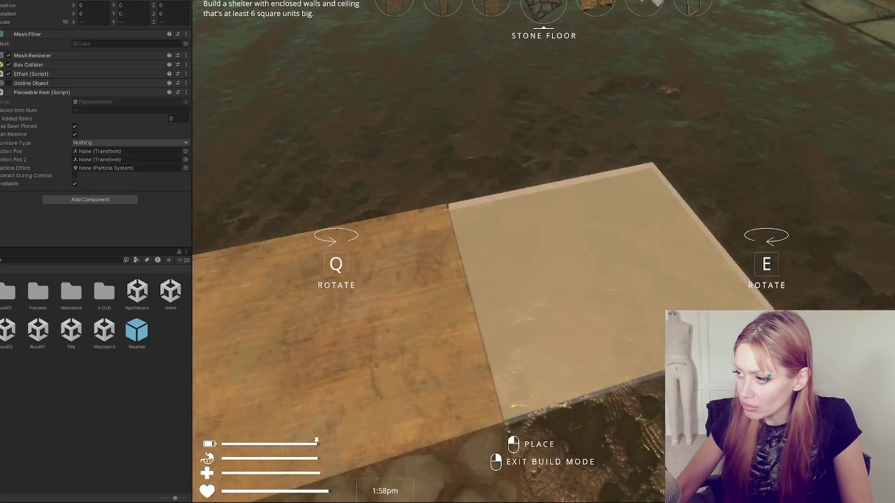
pyautogui.click(544, 252)
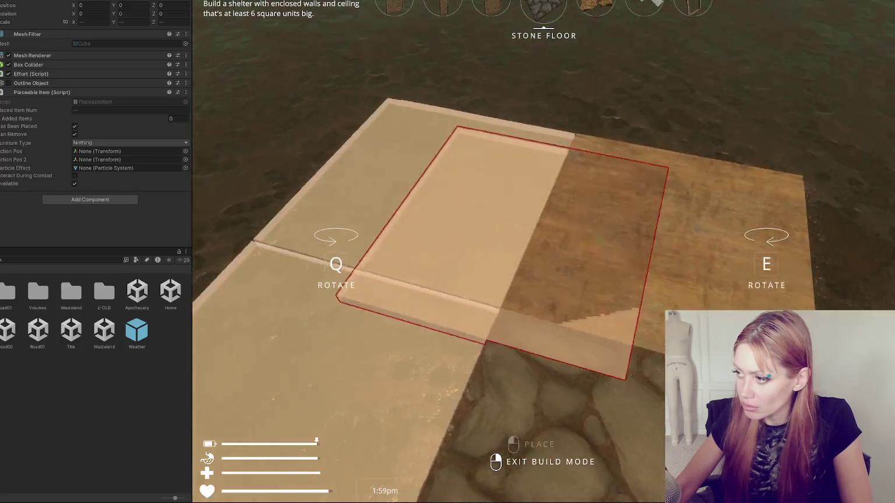
pyautogui.press('Escape')
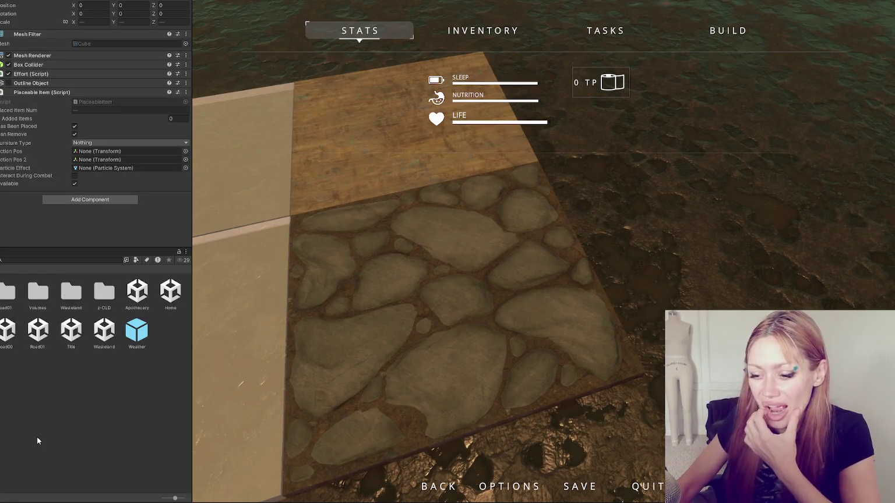
pyautogui.hotkey('alt', 'Tab')
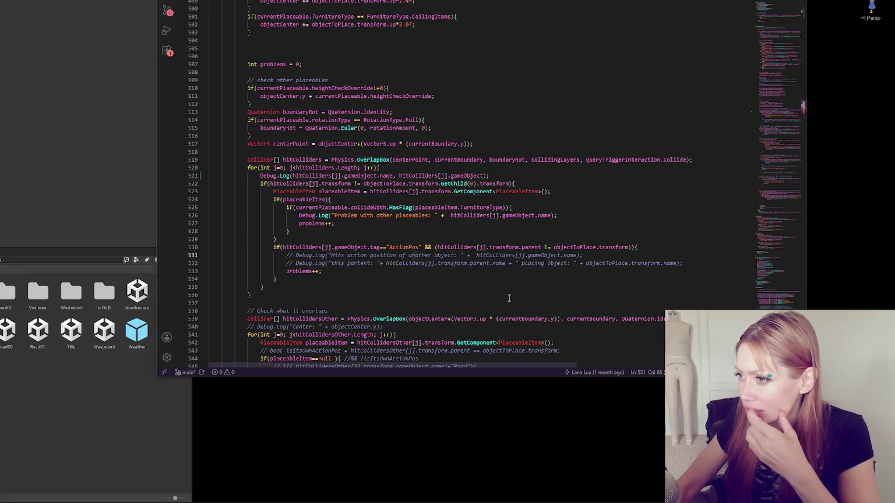
# - Review the CheckPlacement collision-checking method in the placement script, then return to Unity
pyautogui.scroll(10, 508, 297)
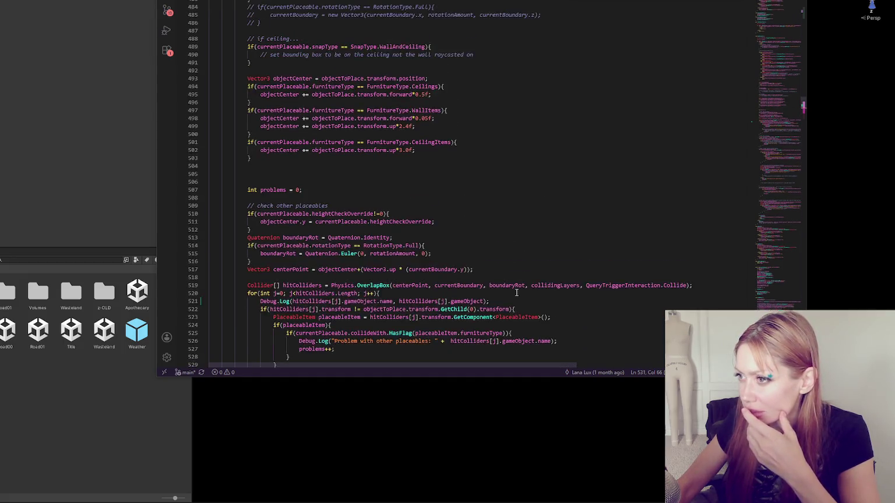
pyautogui.scroll(11, 515, 293)
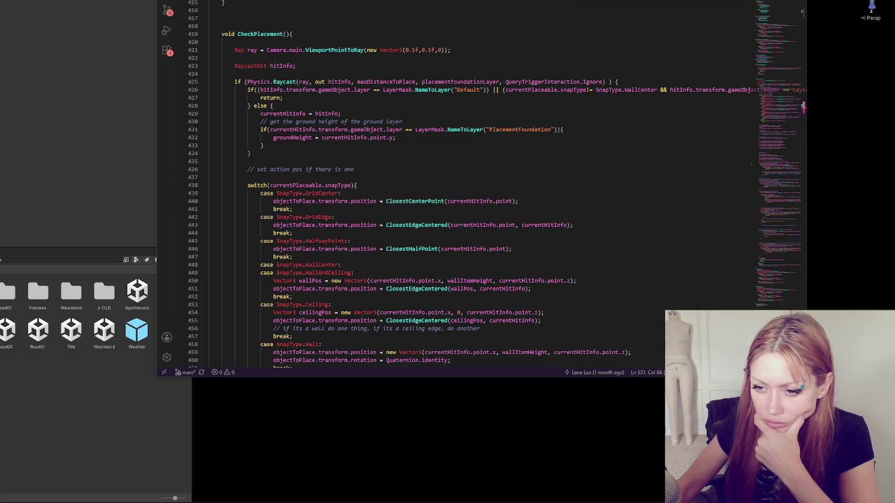
pyautogui.hotkey('alt', 'Tab')
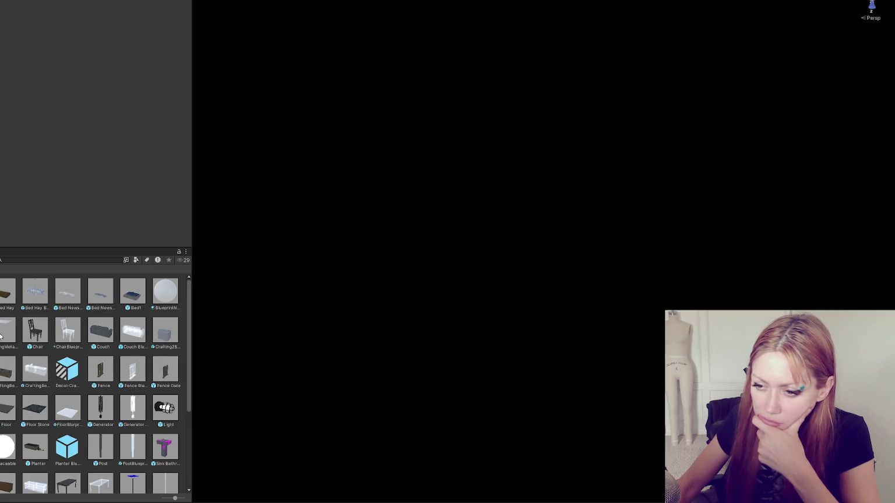
# - Open the stone floor prefab and assign it the NoCollisionOnBuild tag
pyautogui.click(10, 403)
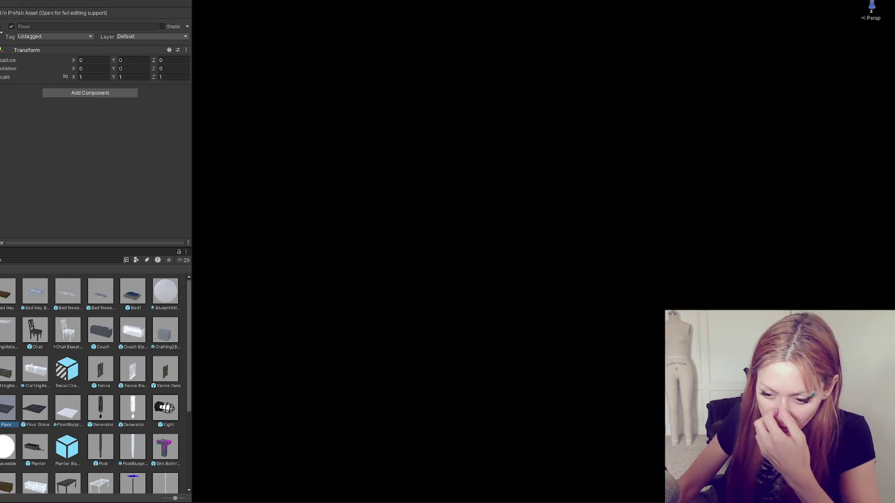
pyautogui.doubleClick(7, 414)
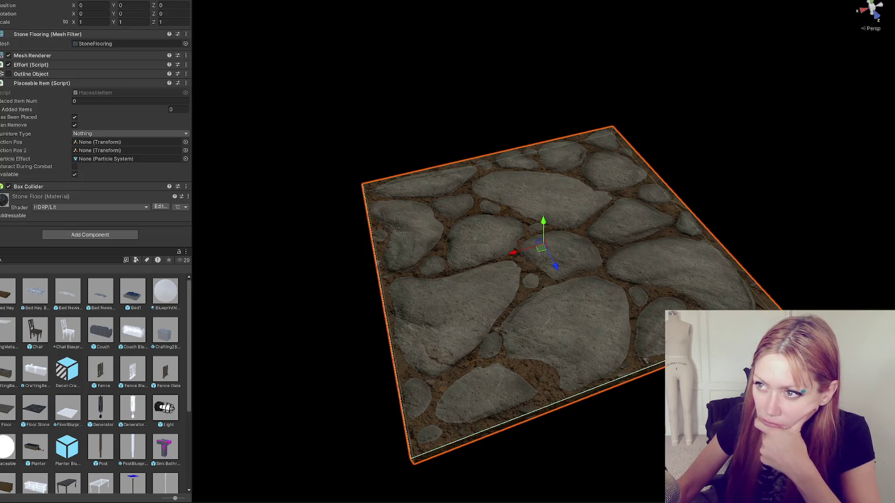
pyautogui.click(53, 1)
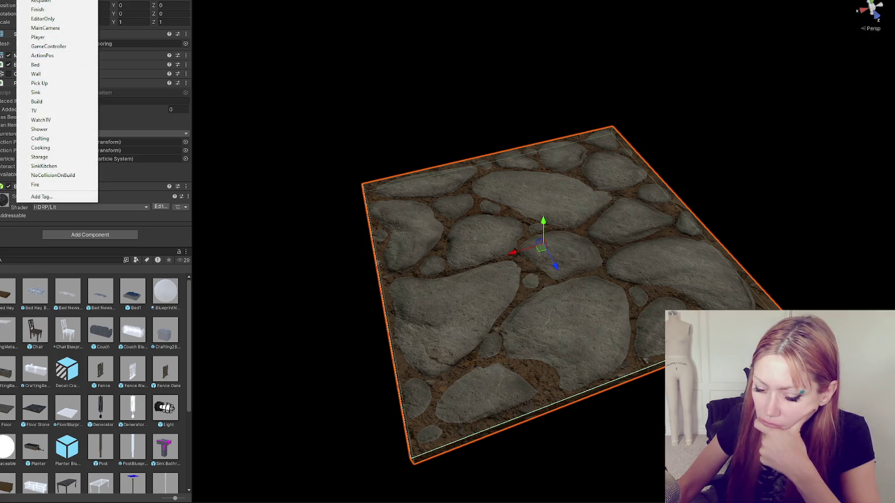
pyautogui.click(53, 174)
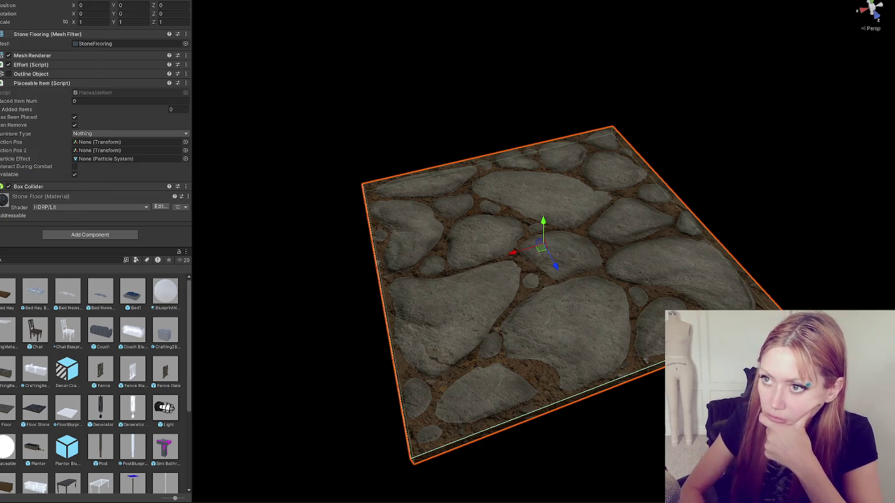
pyautogui.hotkey('alt', 'Tab')
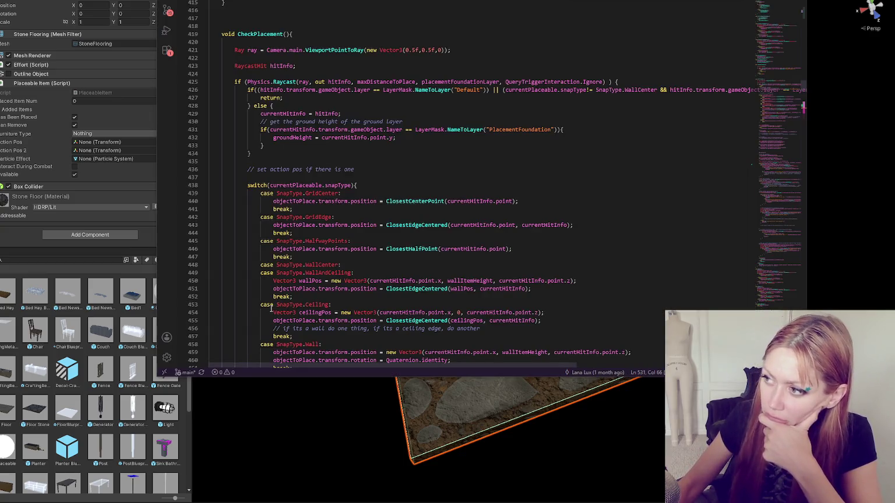
pyautogui.moveTo(361, 365)
pyautogui.mouseDown()
pyautogui.moveTo(475, 365)
pyautogui.moveTo(335, 363)
pyautogui.mouseUp()
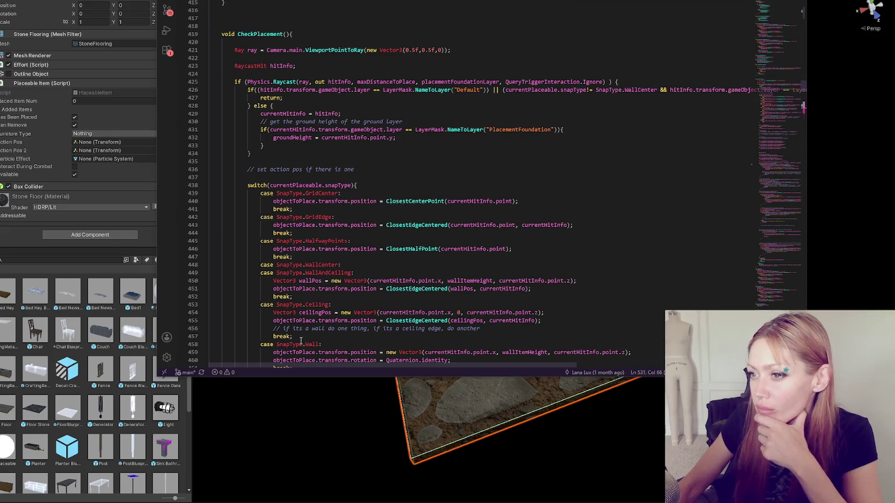
pyautogui.scroll(-4, 362, 273)
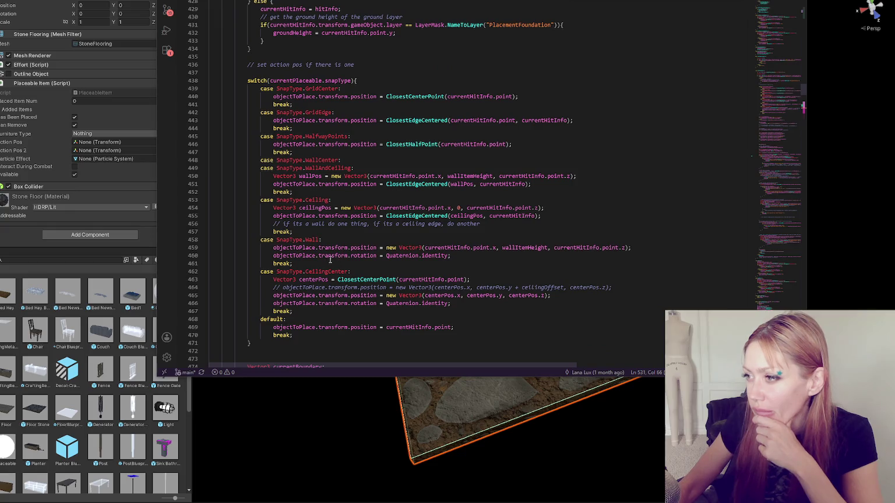
pyautogui.scroll(-9, 317, 260)
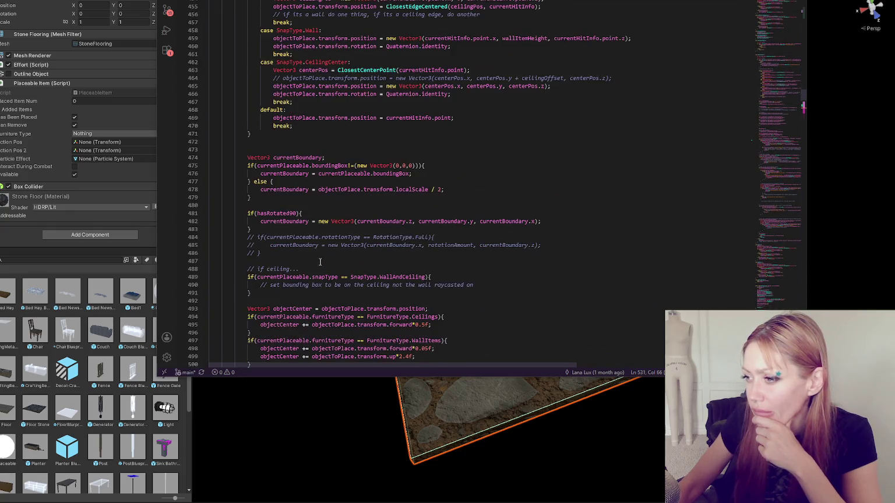
pyautogui.scroll(-3, 320, 263)
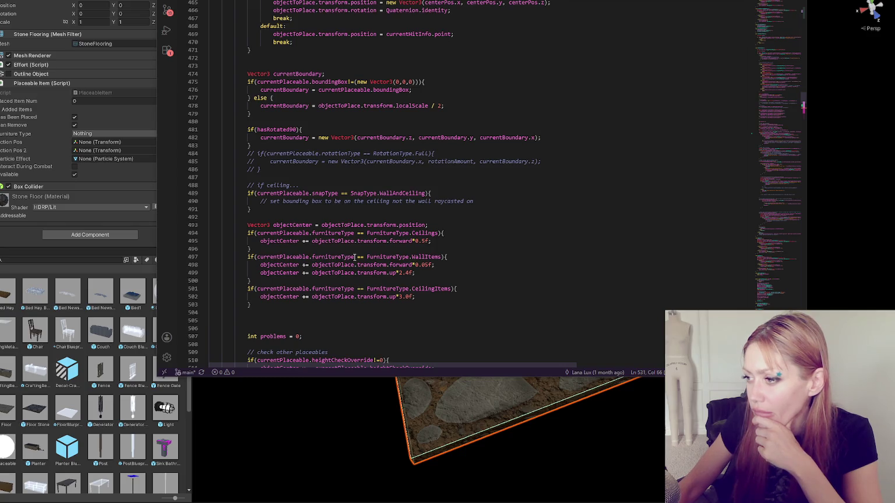
pyautogui.scroll(-1, 354, 257)
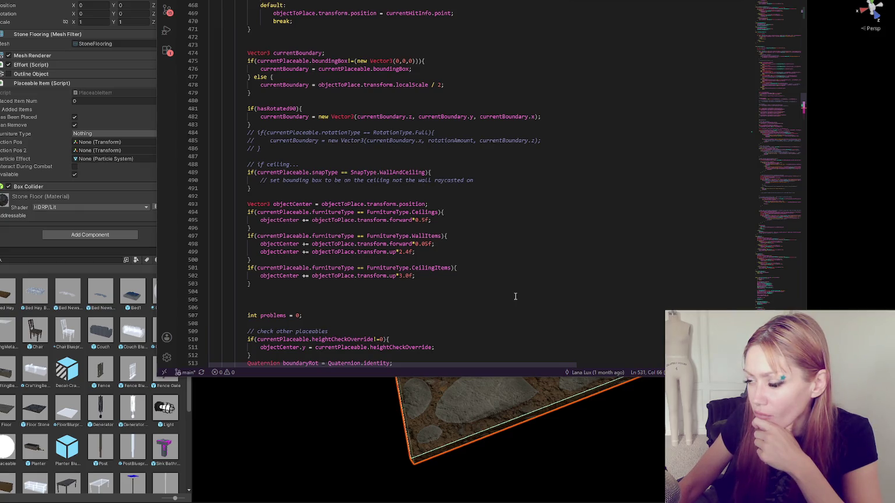
# - Browse the placement script's CheckPlacement code with Visual Studio Code in front
pyautogui.scroll(-10, 515, 296)
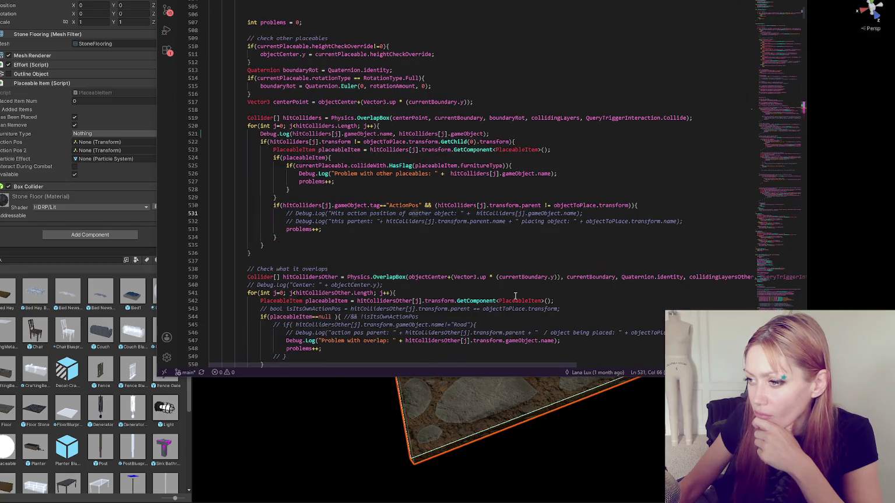
pyautogui.scroll(-10, 515, 296)
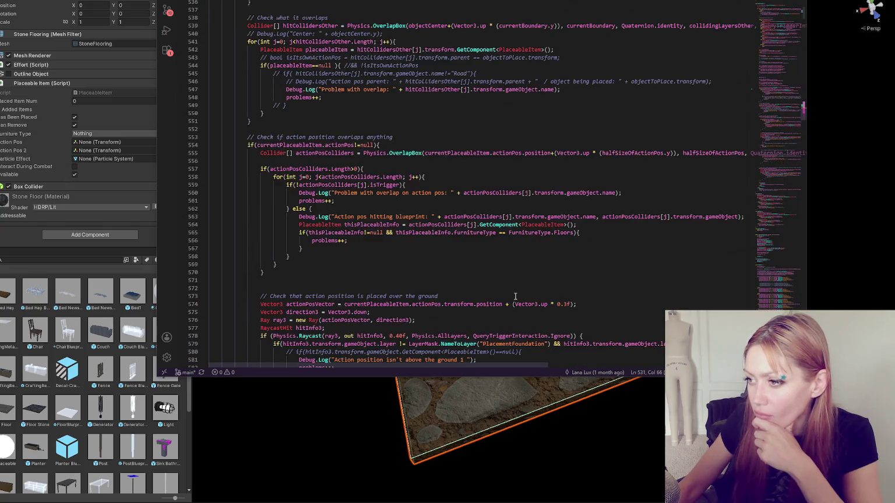
pyautogui.scroll(-4, 515, 296)
pyautogui.scroll(-6, 515, 297)
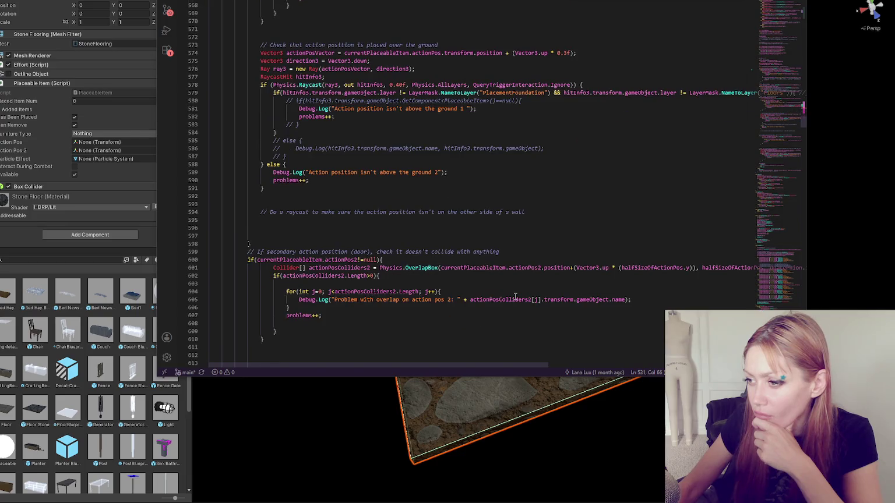
pyautogui.scroll(6, 515, 296)
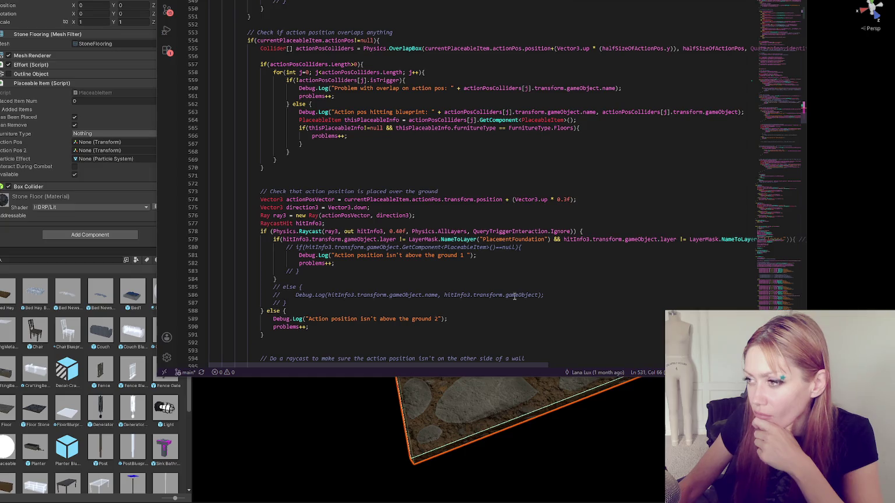
pyautogui.scroll(10, 514, 297)
pyautogui.scroll(4, 512, 295)
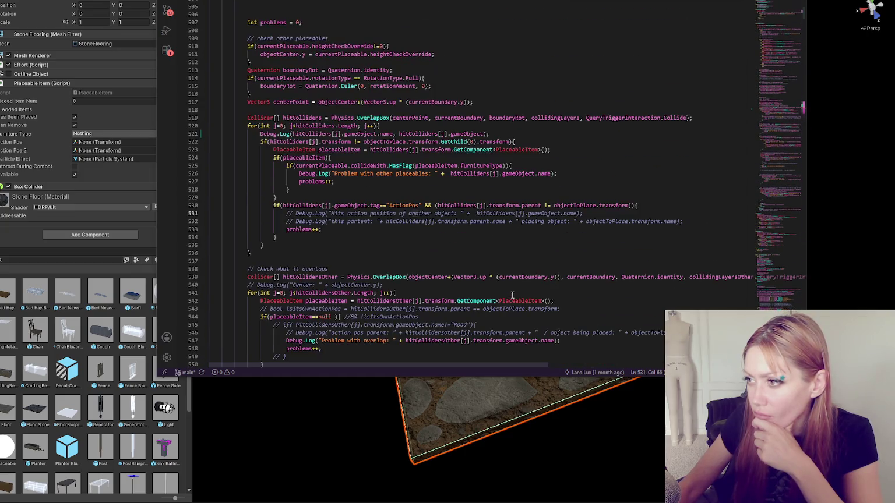
pyautogui.scroll(-4, 512, 295)
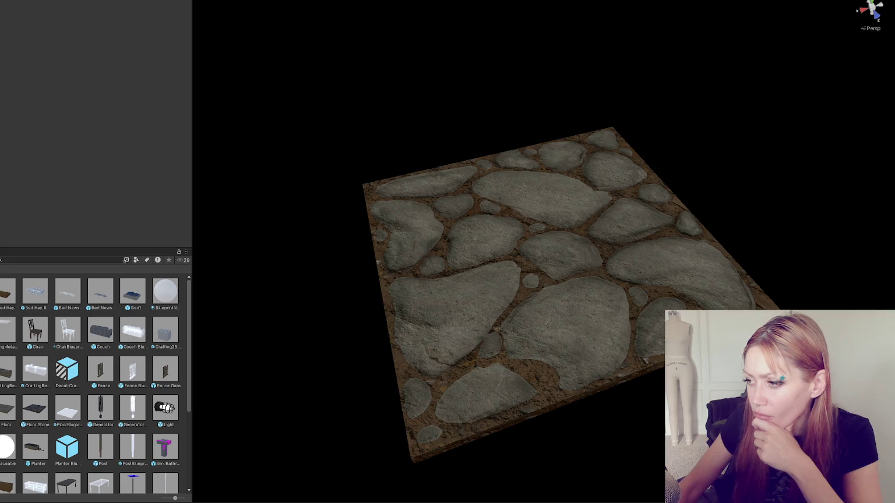
pyautogui.hotkey('alt', 'Tab')
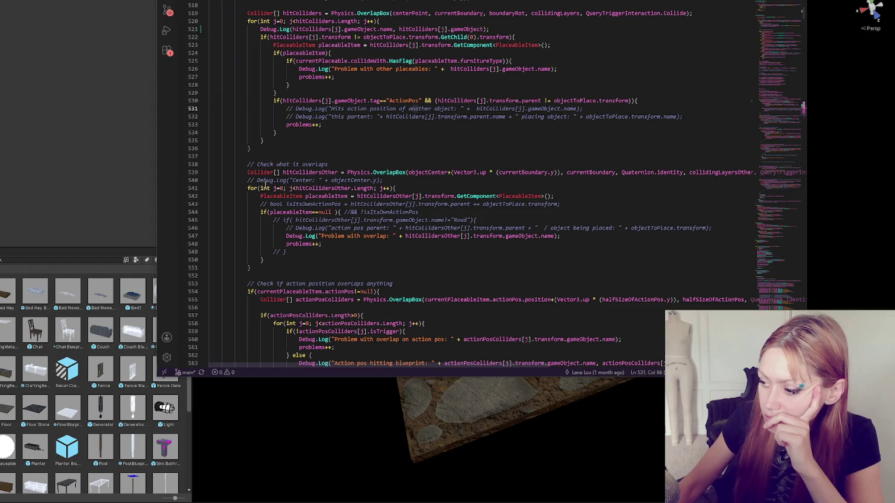
# - Go to the definition of ClosestCenterPoint from its call on line 440
pyautogui.scroll(2, 290, 188)
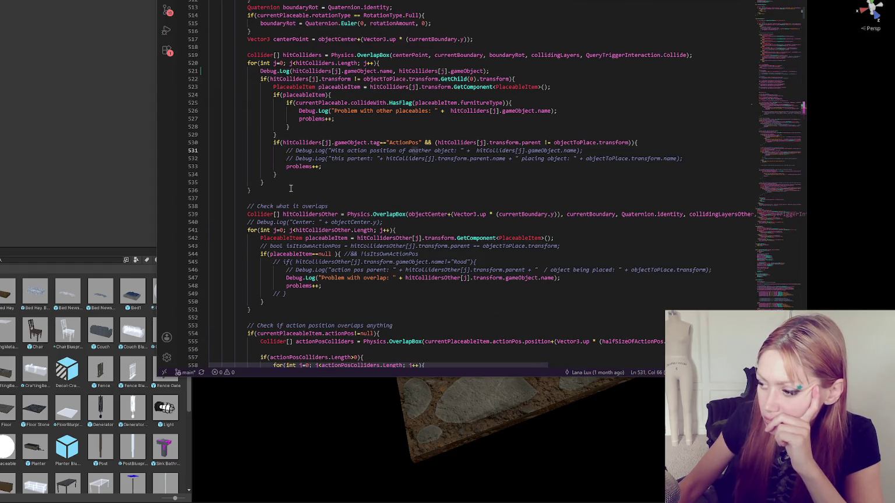
pyautogui.scroll(2, 291, 188)
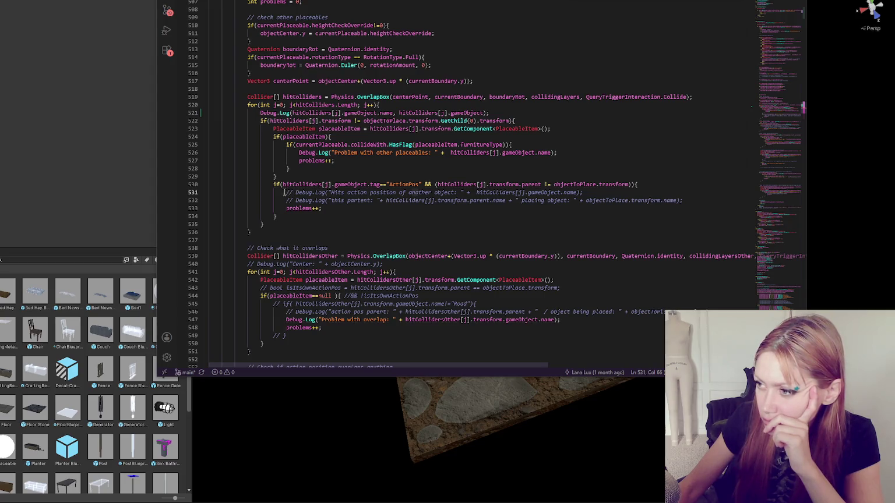
pyautogui.scroll(2, 279, 200)
pyautogui.scroll(5, 279, 200)
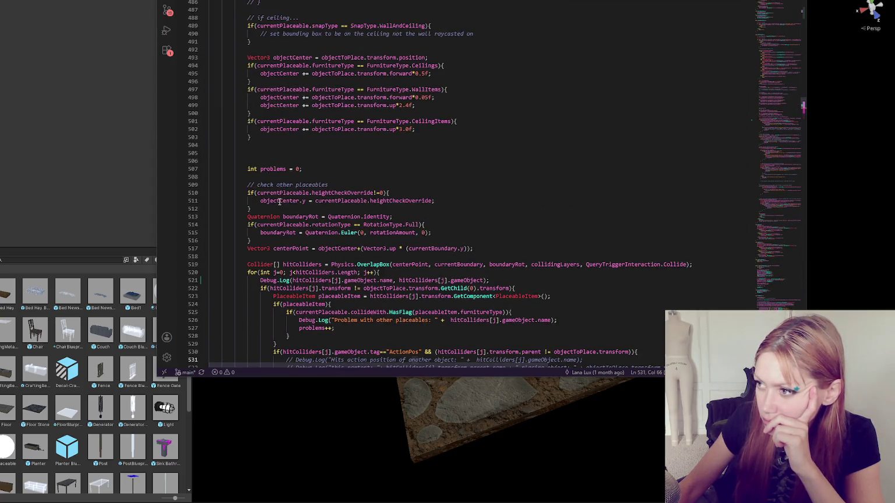
pyautogui.scroll(12, 282, 204)
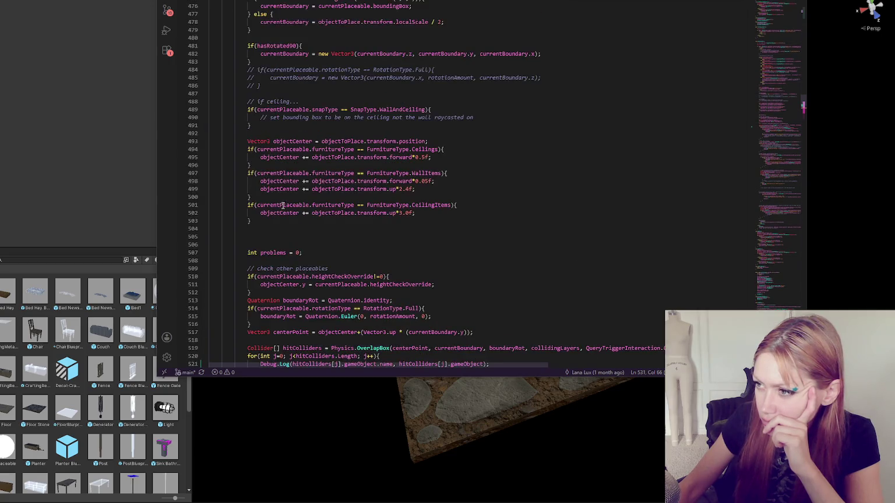
pyautogui.scroll(11, 284, 207)
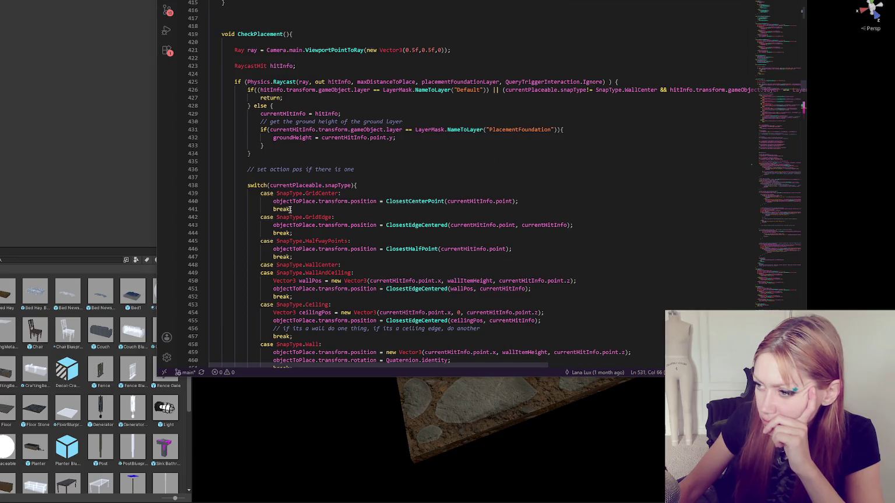
pyautogui.scroll(-11, 291, 210)
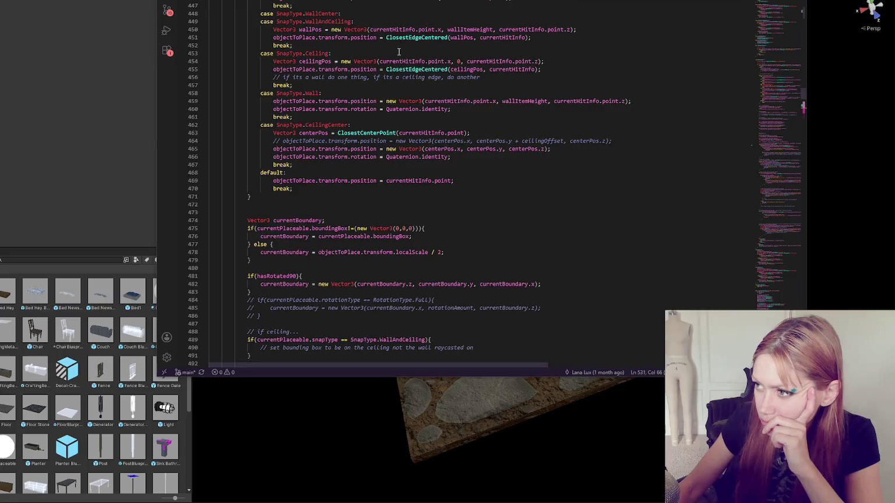
pyautogui.scroll(4, 407, 117)
pyautogui.click(439, 33)
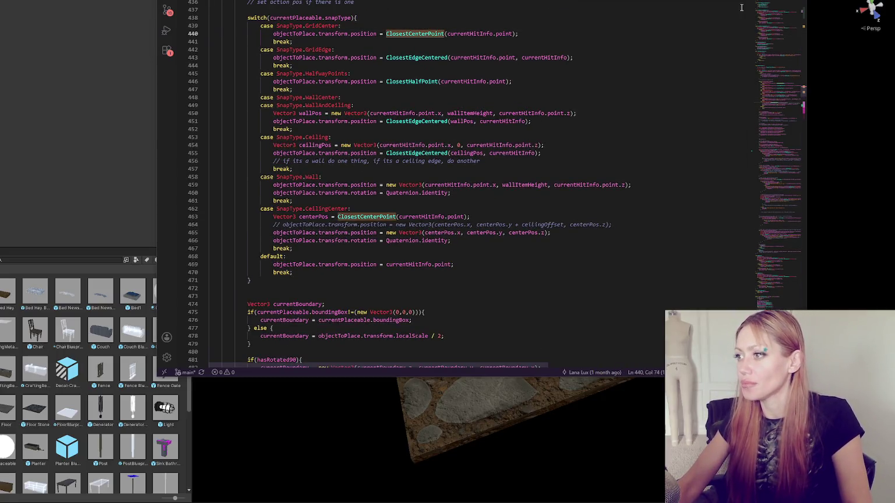
pyautogui.press('F12')
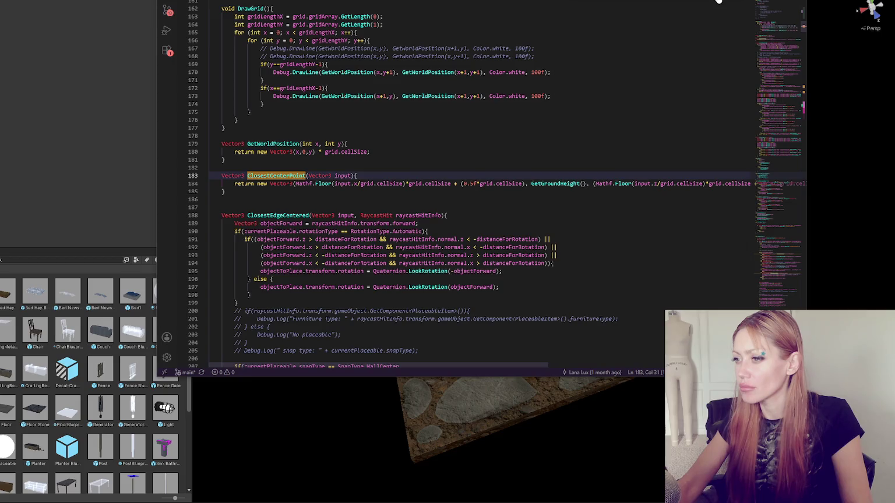
# - Read how ClosestCenterPoint's line 184 rounds by cellSize, then return to the line 440 call
pyautogui.click(383, 187)
pyautogui.click(442, 184)
pyautogui.moveTo(503, 367); pyautogui.dragTo(581, 361)
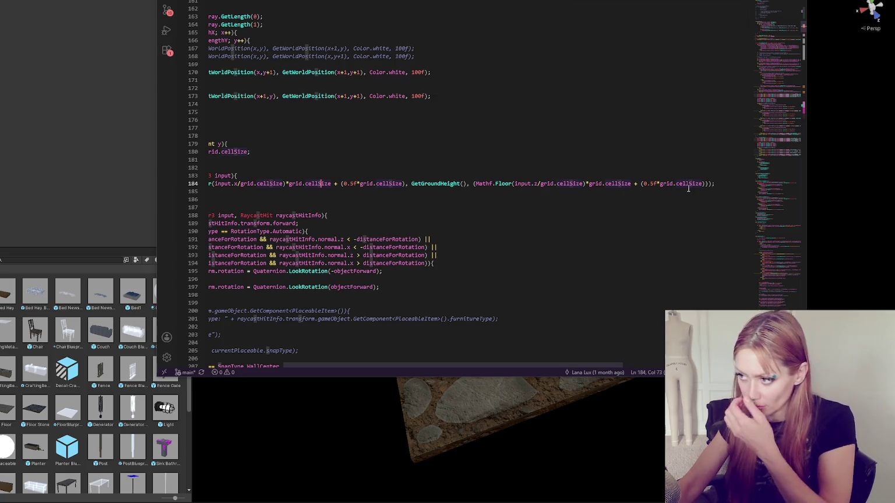
pyautogui.moveTo(472, 369); pyautogui.dragTo(385, 370)
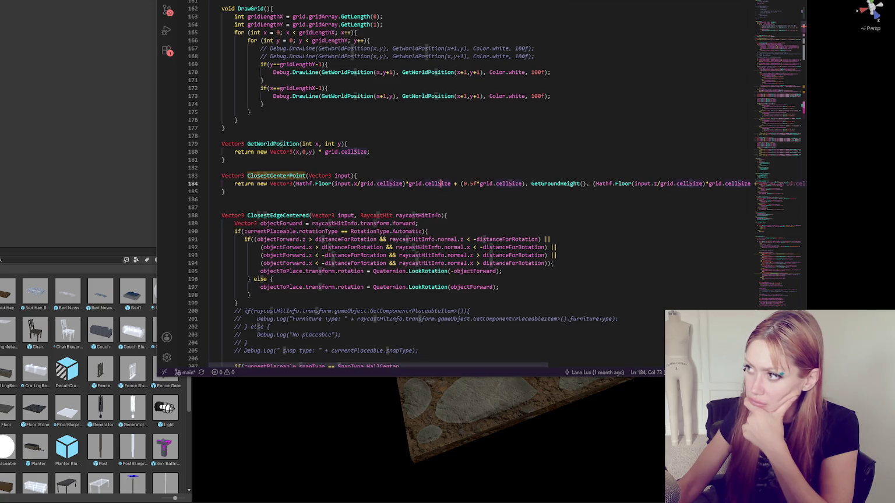
pyautogui.hotkey('alt', 'Left')
pyautogui.scroll(-4, 360, 71)
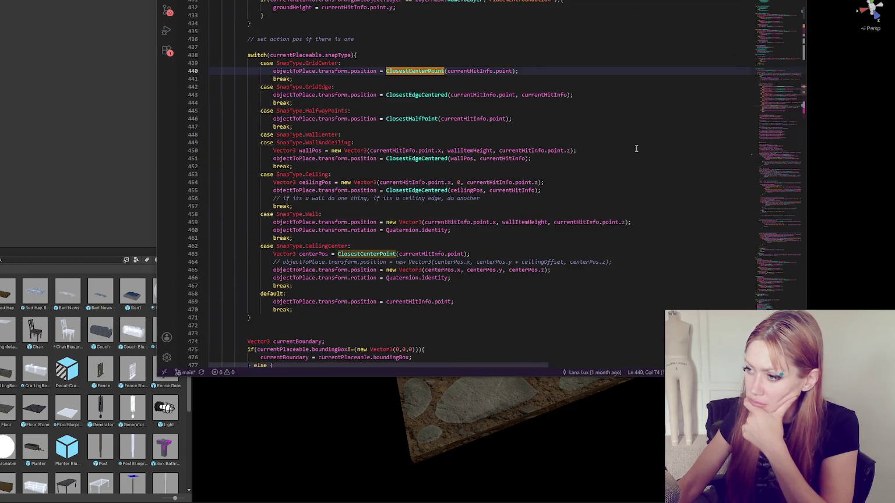
pyautogui.click(310, 71)
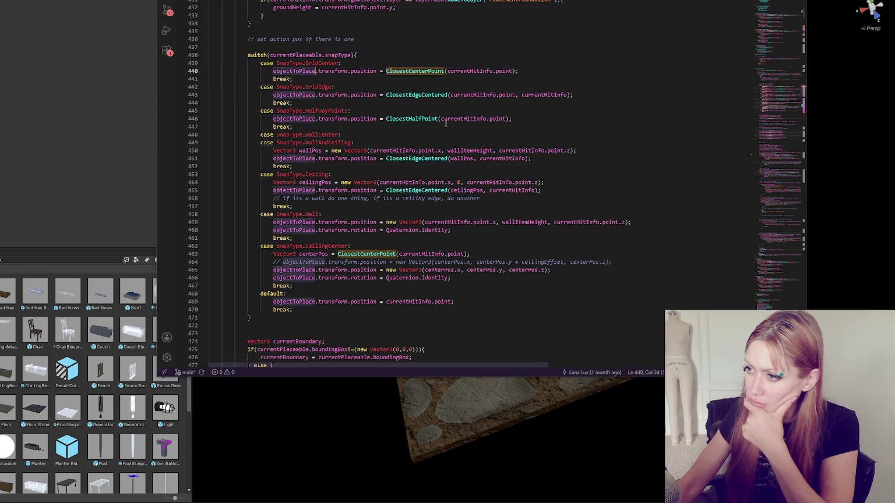
pyautogui.scroll(-2, 450, 123)
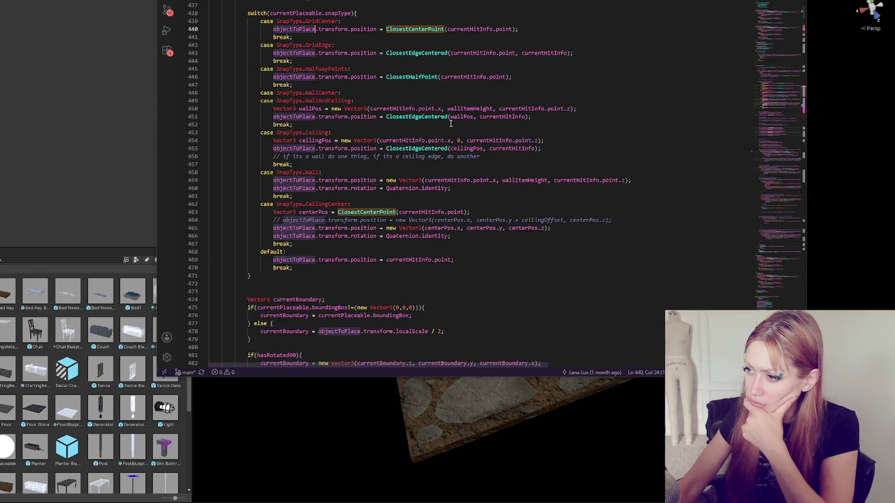
pyautogui.scroll(-6, 450, 124)
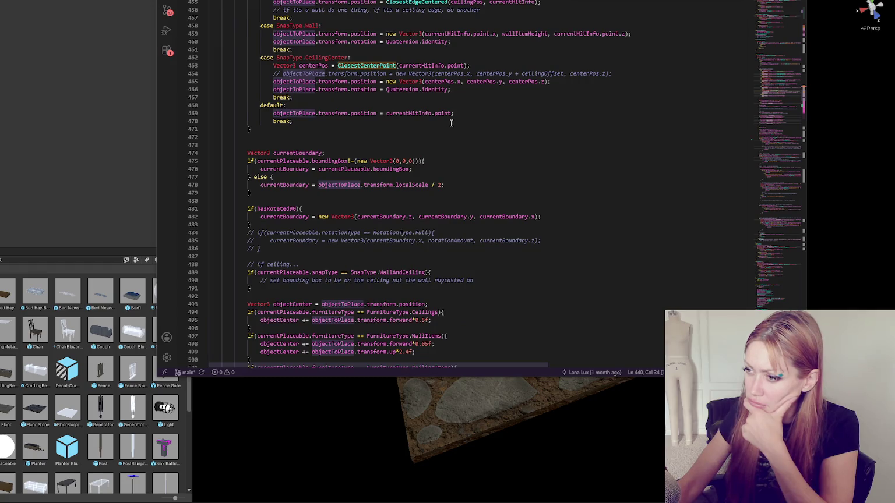
pyautogui.scroll(-2, 451, 123)
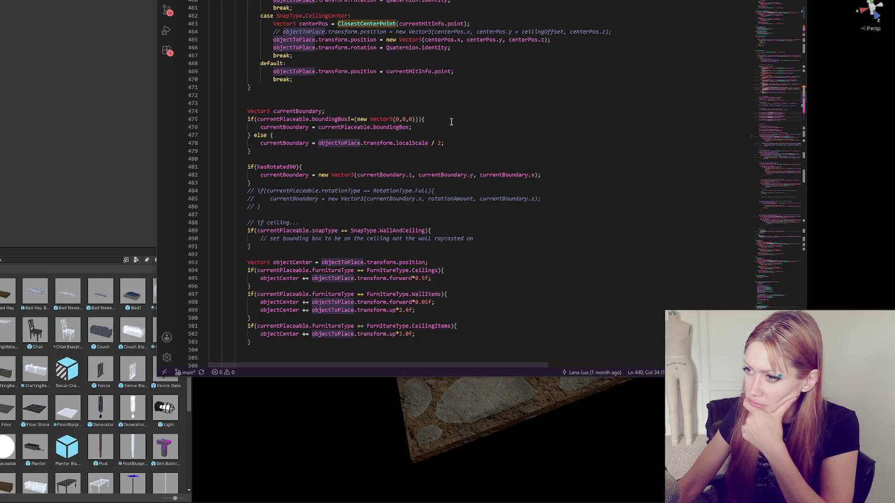
pyautogui.scroll(7, 451, 120)
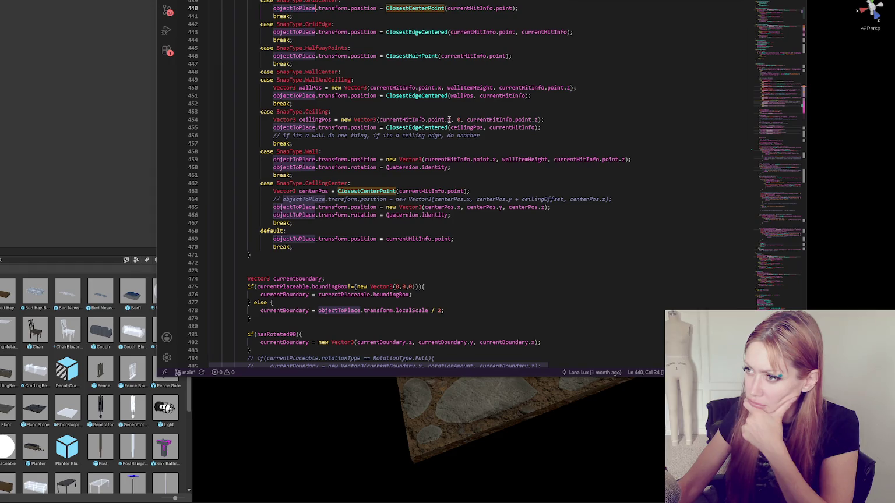
pyautogui.scroll(2, 449, 120)
pyautogui.scroll(-9, 449, 120)
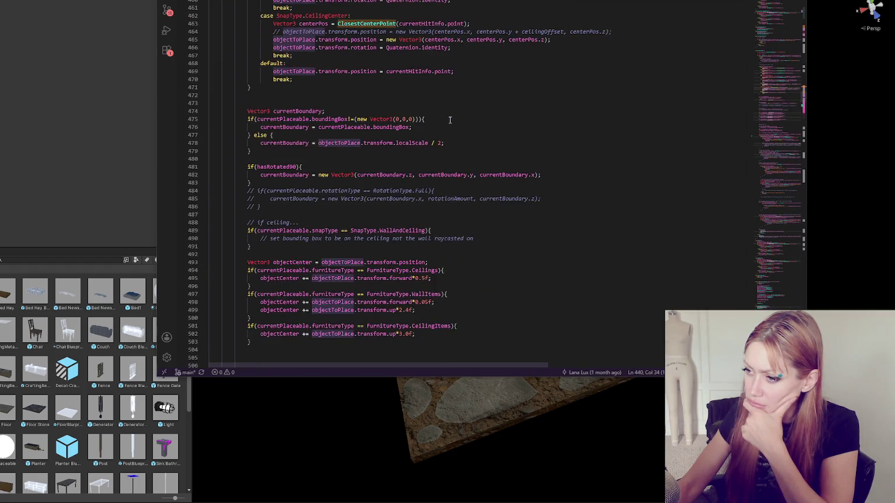
pyautogui.click(309, 110)
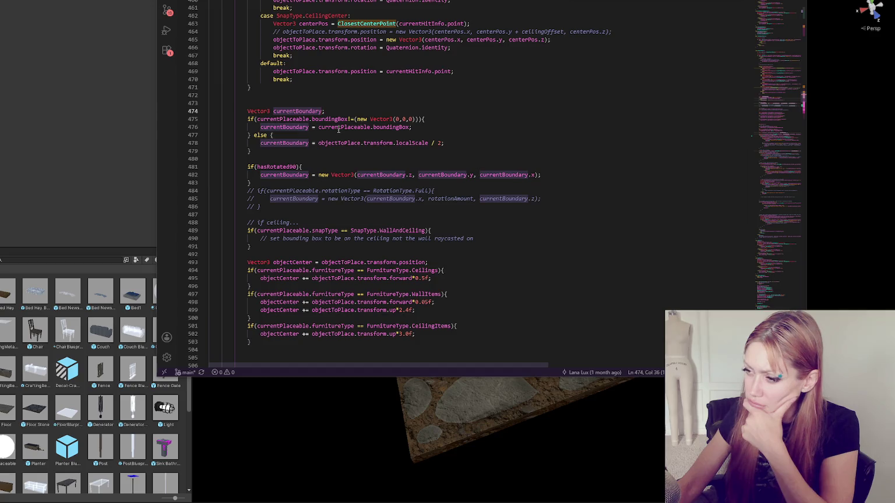
pyautogui.scroll(-1, 339, 130)
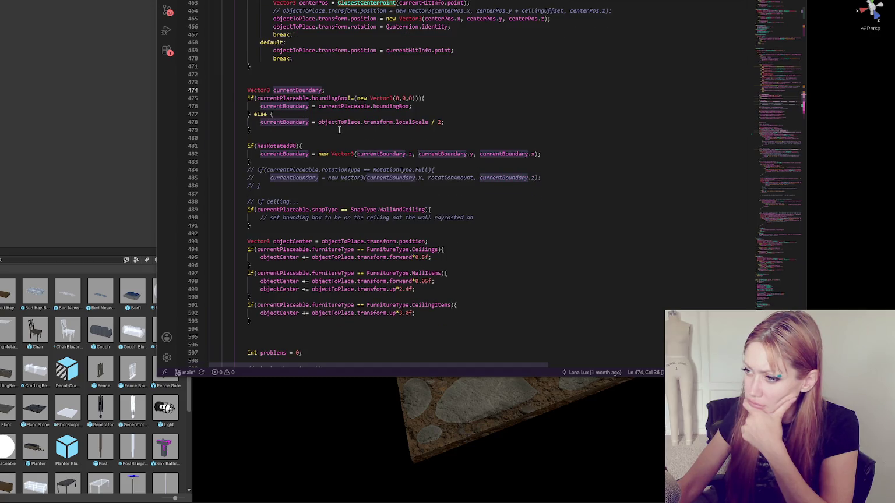
pyautogui.scroll(-1, 339, 129)
pyautogui.scroll(-3, 339, 129)
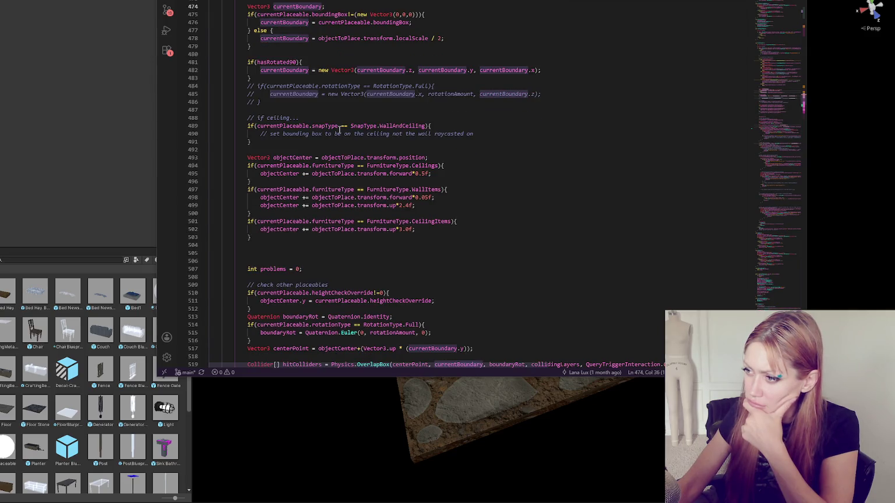
pyautogui.scroll(-1, 340, 129)
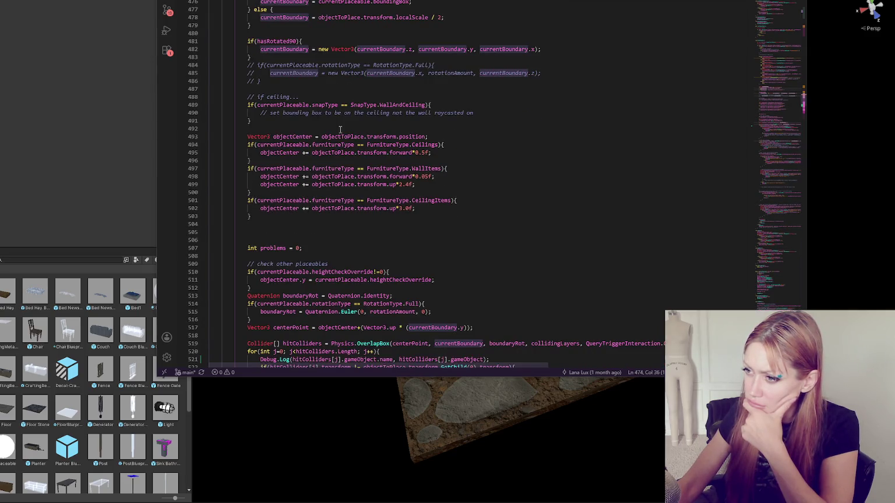
pyautogui.scroll(-1, 340, 130)
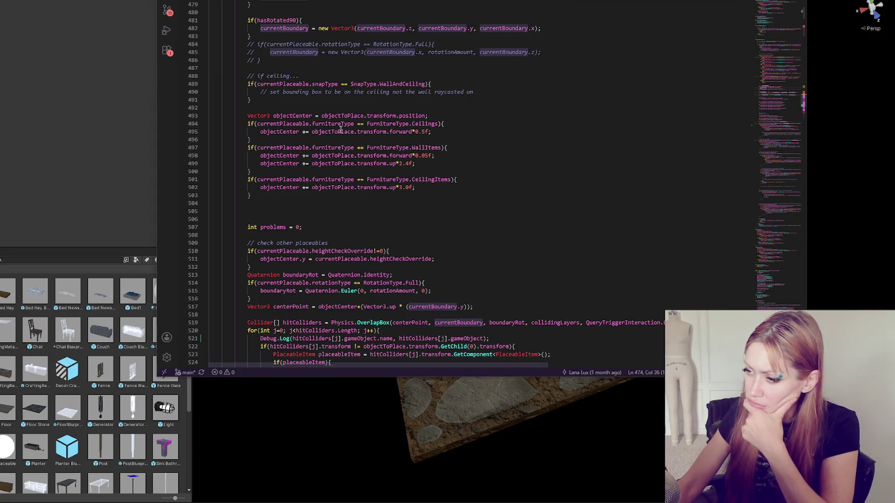
pyautogui.scroll(7, 343, 129)
pyautogui.scroll(9, 345, 128)
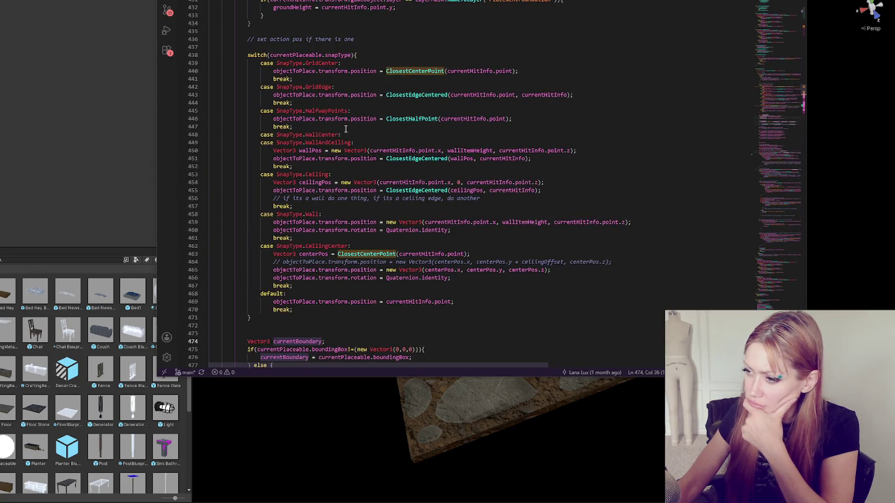
pyautogui.scroll(-11, 346, 129)
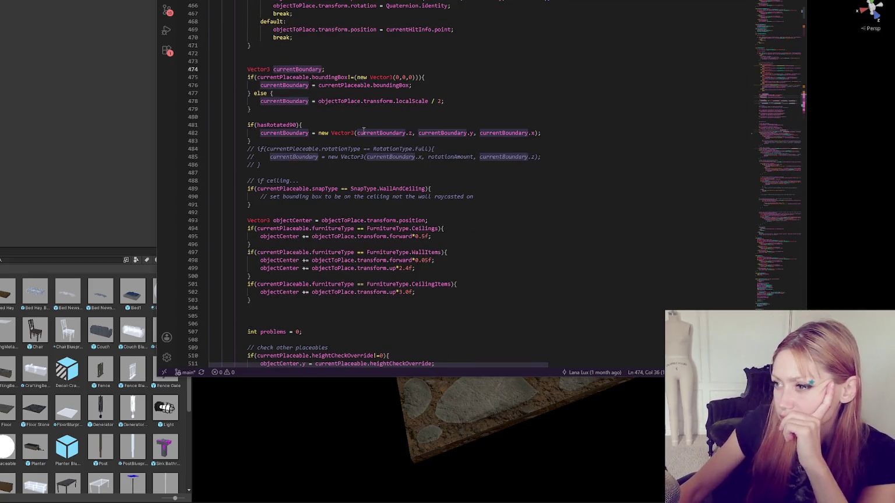
pyautogui.scroll(11, 366, 132)
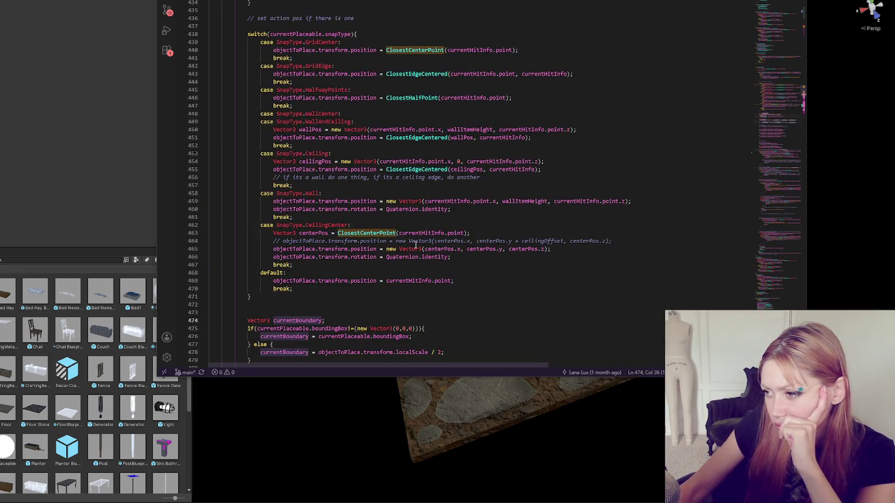
pyautogui.scroll(-7, 415, 248)
pyautogui.scroll(-4, 416, 249)
pyautogui.scroll(-3, 416, 247)
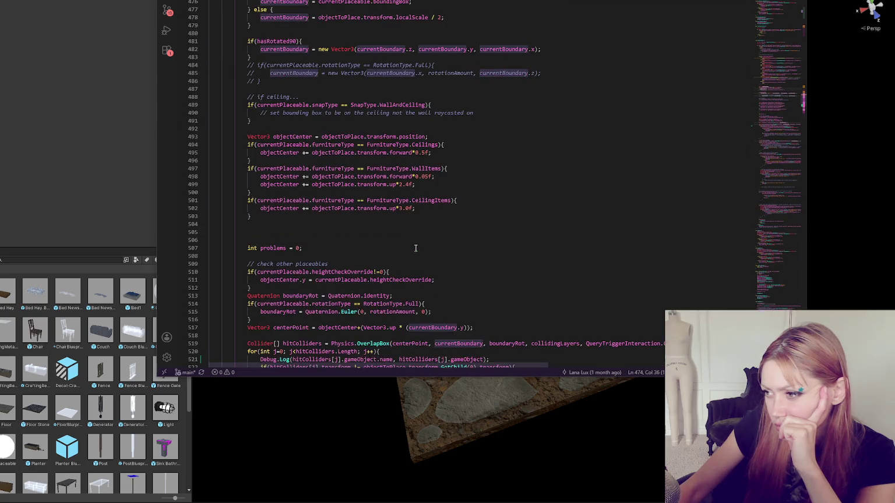
pyautogui.doubleClick(291, 145)
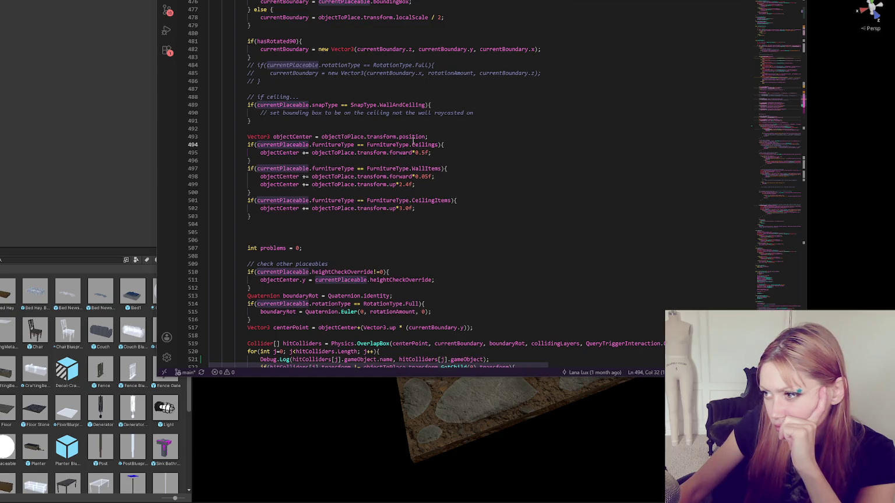
pyautogui.scroll(-6, 423, 201)
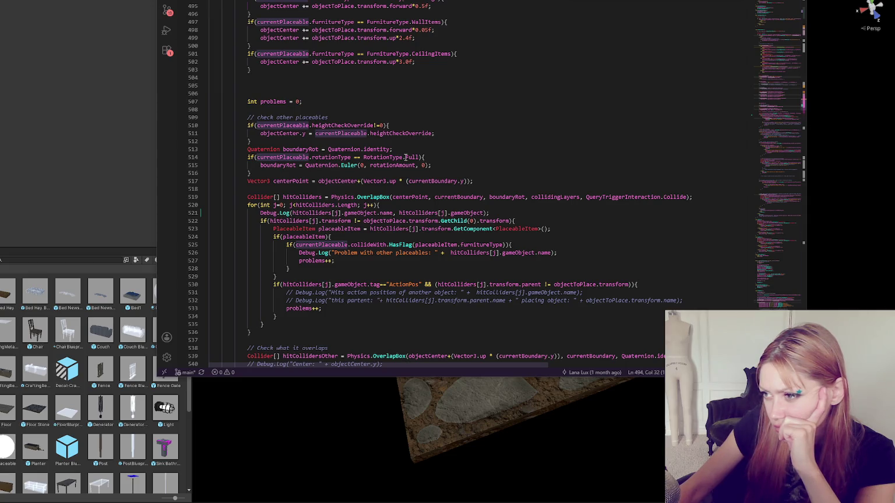
pyautogui.scroll(-1, 401, 159)
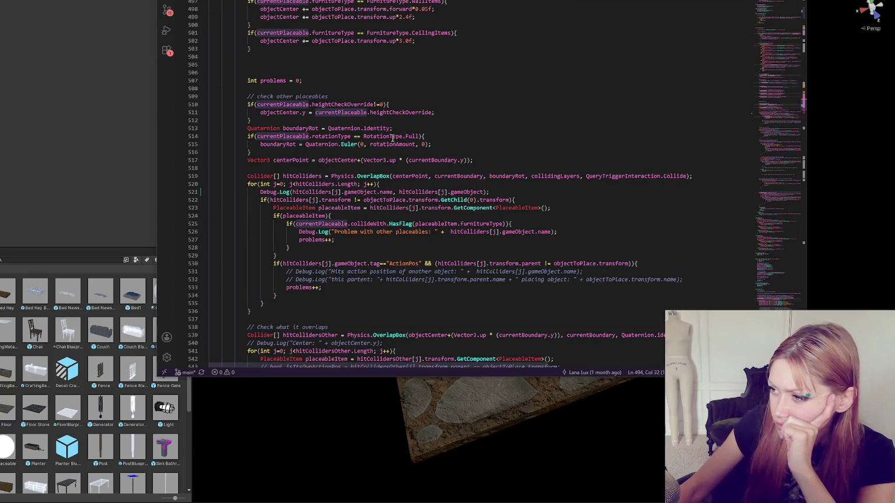
pyautogui.scroll(-1, 379, 135)
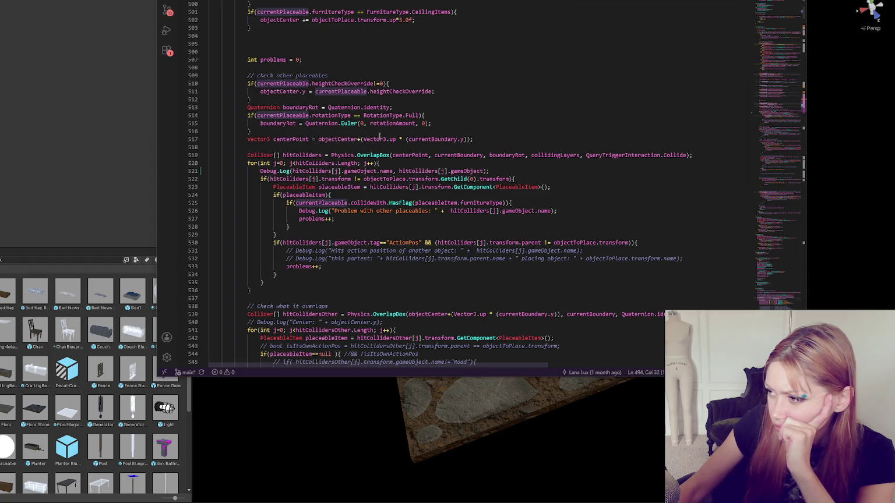
pyautogui.doubleClick(543, 156)
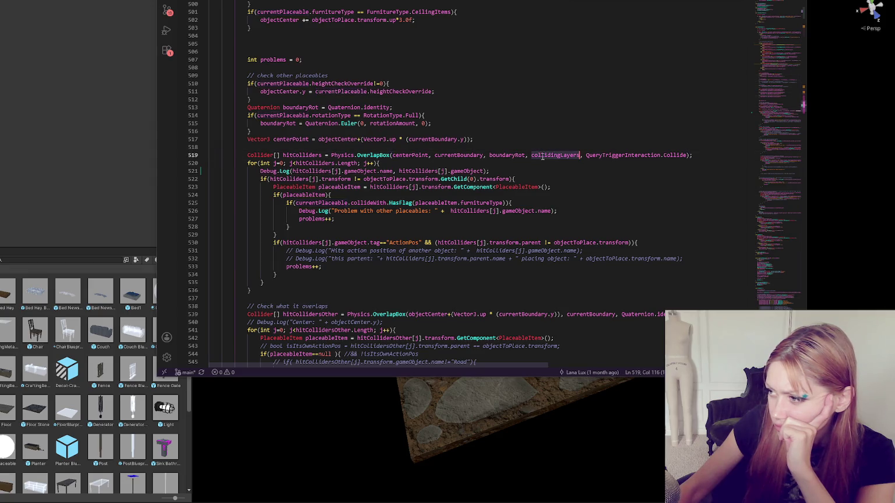
# - Trace the collidingLayers declaration and each of its uses in PlacementControls.cs, then return to Unity
pyautogui.scroll(10, 543, 156)
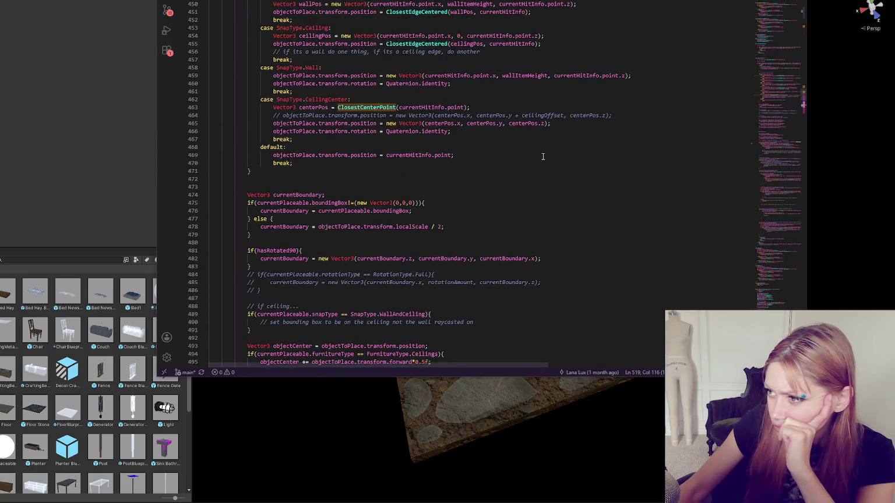
pyautogui.scroll(5, 541, 156)
pyautogui.scroll(-10, 539, 160)
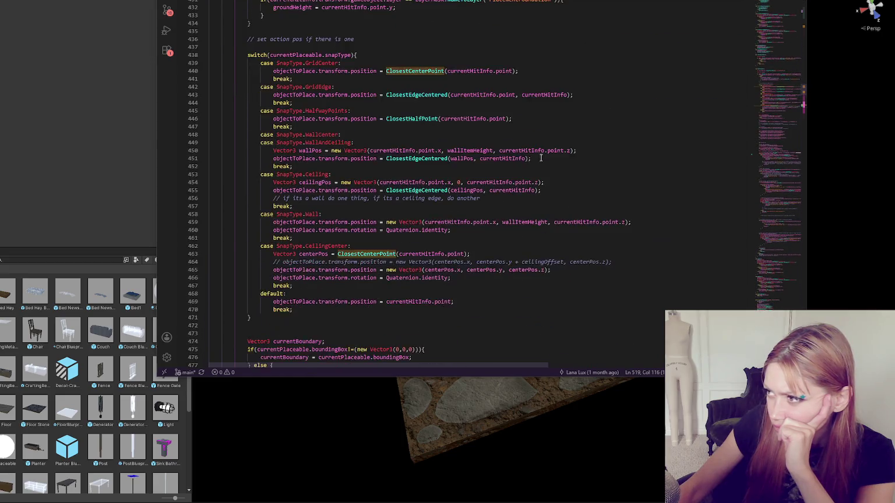
pyautogui.scroll(-6, 540, 162)
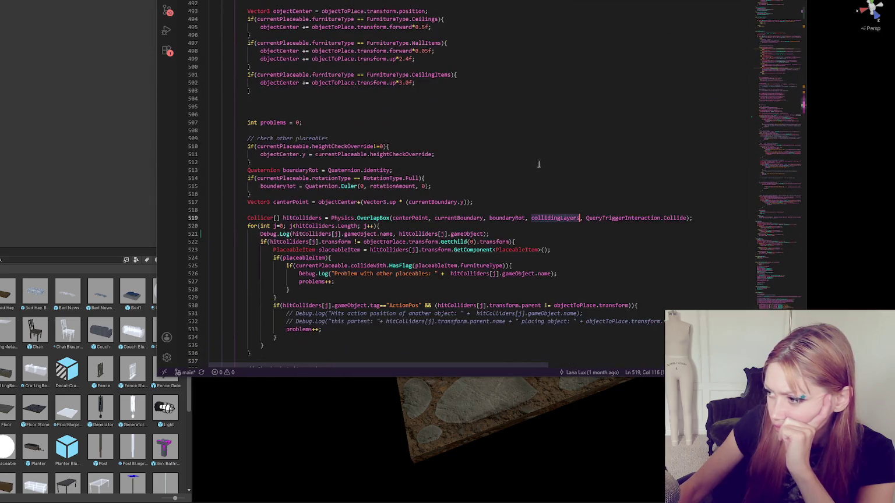
pyautogui.keyDown('ctrl'); pyautogui.click(550, 217); pyautogui.keyUp('ctrl')
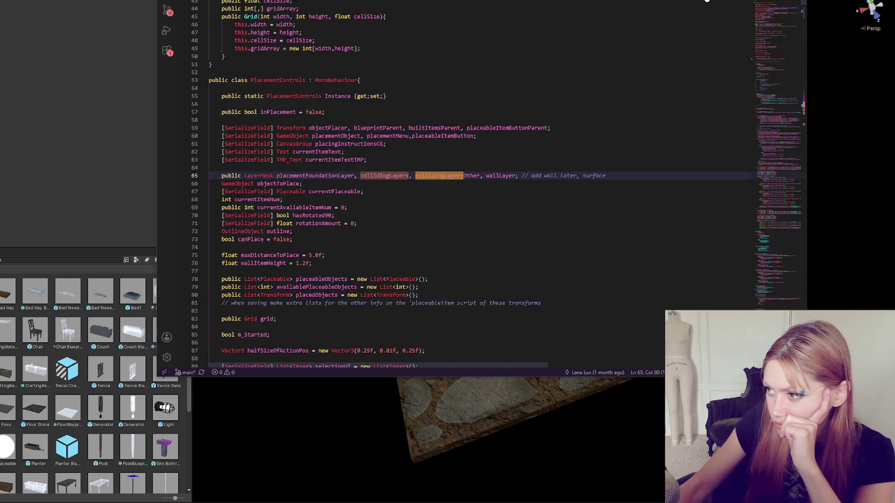
pyautogui.hotkey('alt', 'Left')
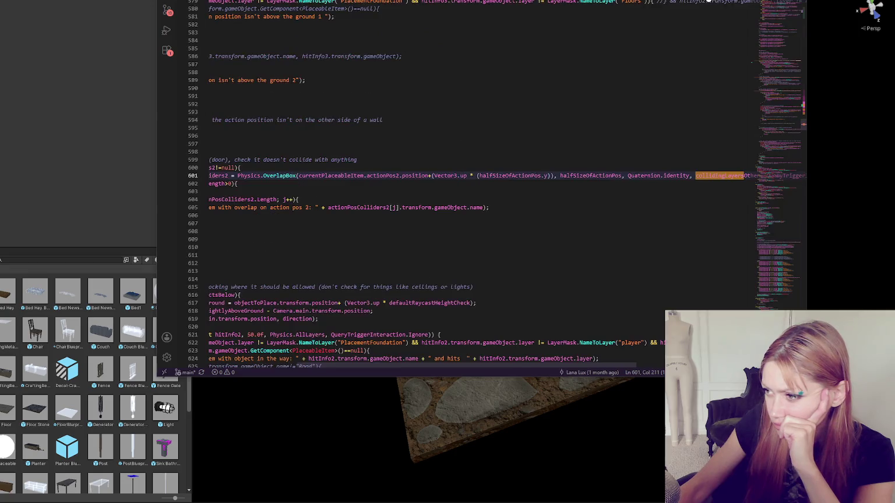
pyautogui.hotkey('alt', 'Left')
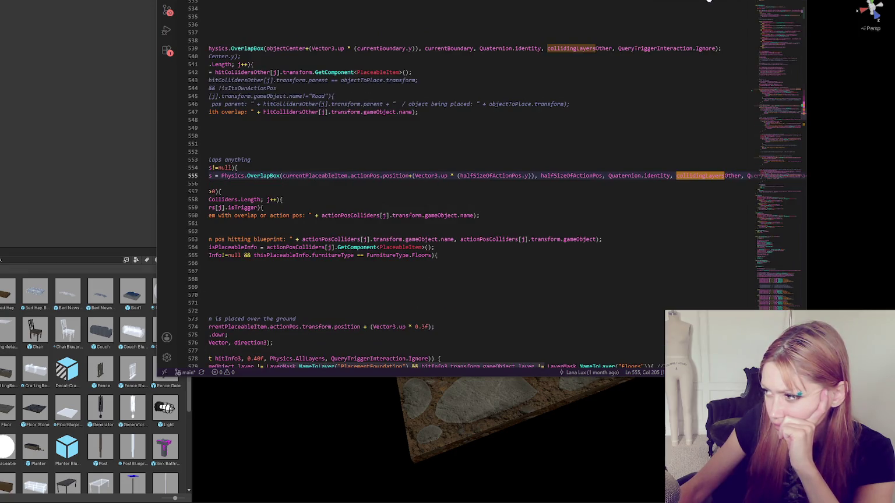
pyautogui.hotkey('alt', 'Left')
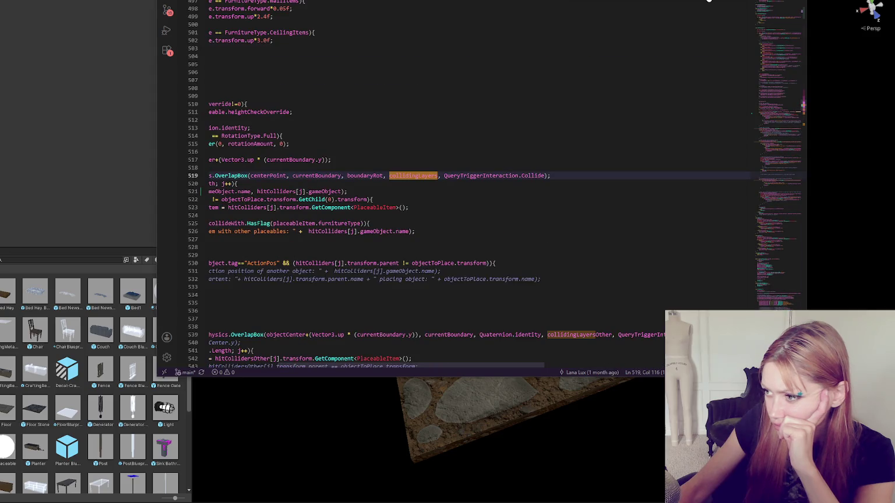
pyautogui.hotkey('alt', 'Left')
pyautogui.hotkey('alt', 'Left')
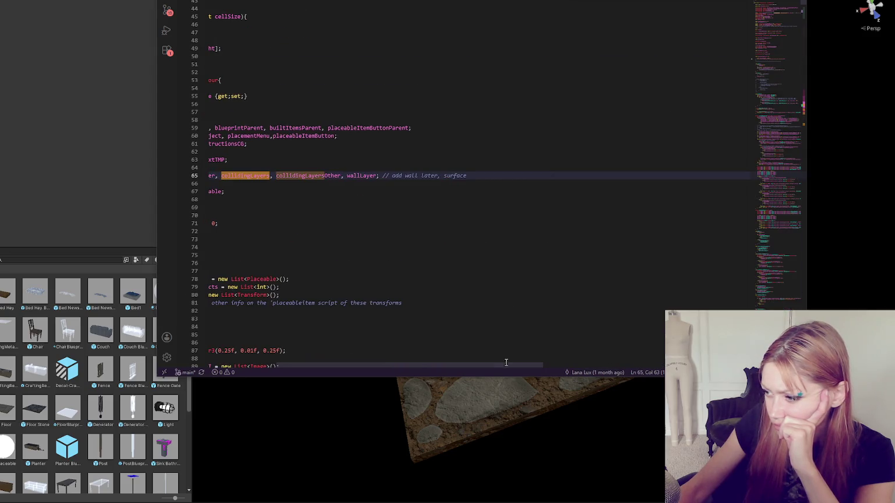
pyautogui.moveTo(468, 366); pyautogui.dragTo(400, 375)
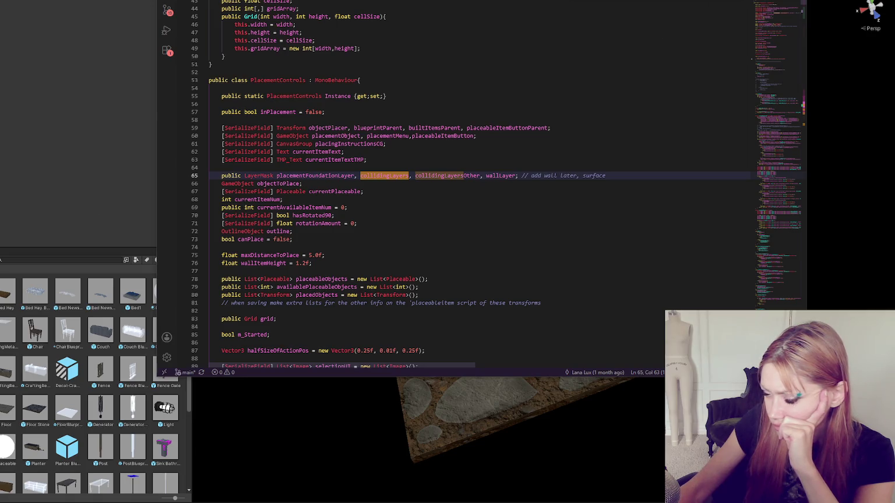
pyautogui.hotkey('alt', 'Tab')
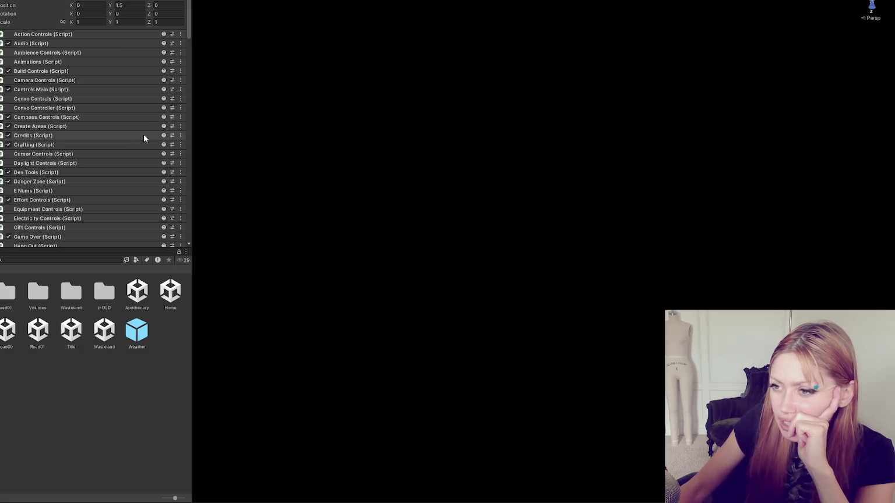
# - Inspect the Colliding Layers and Wall Layer options in Placement Controls without changing them
pyautogui.scroll(-15, 110, 118)
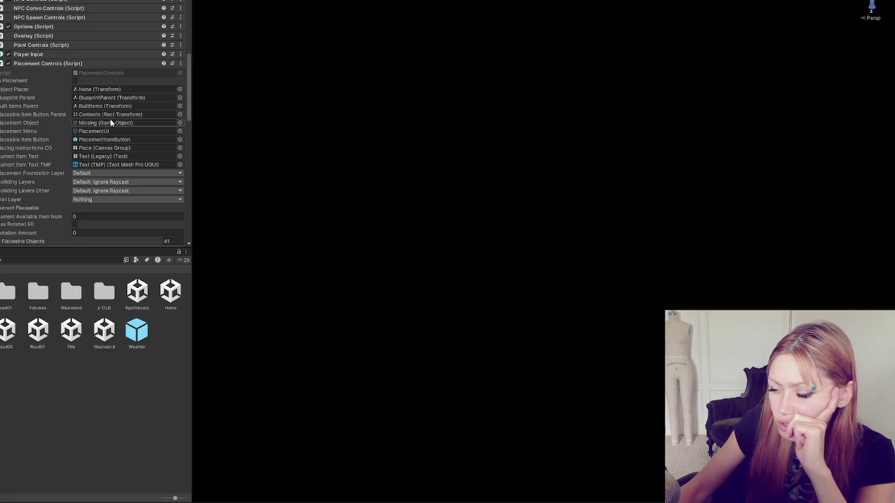
pyautogui.scroll(-5, 110, 126)
pyautogui.scroll(-2, 173, 39)
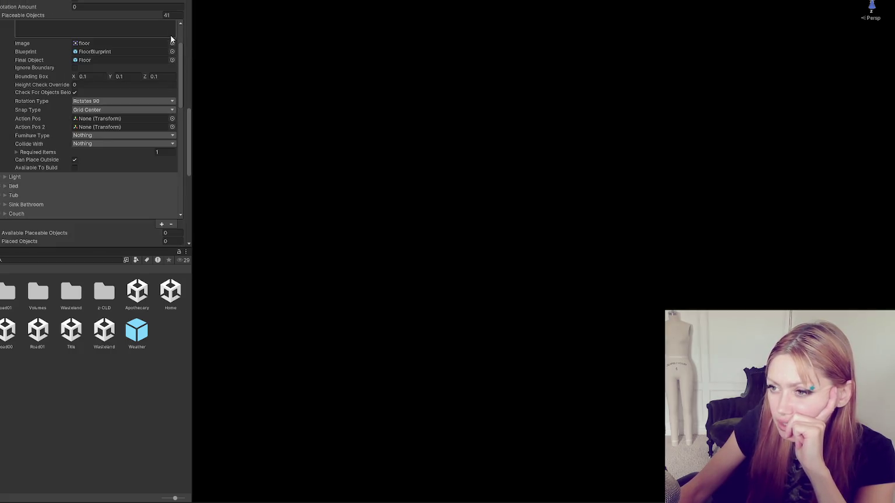
pyautogui.scroll(5, 163, 55)
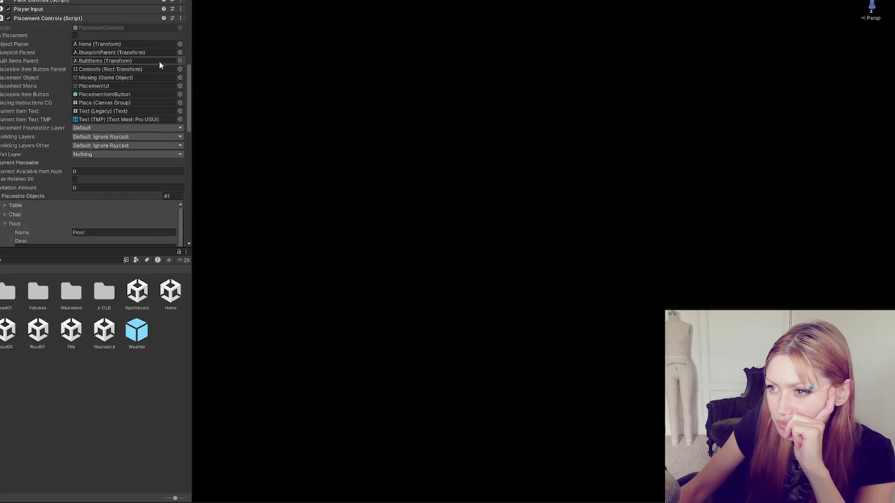
pyautogui.click(131, 136)
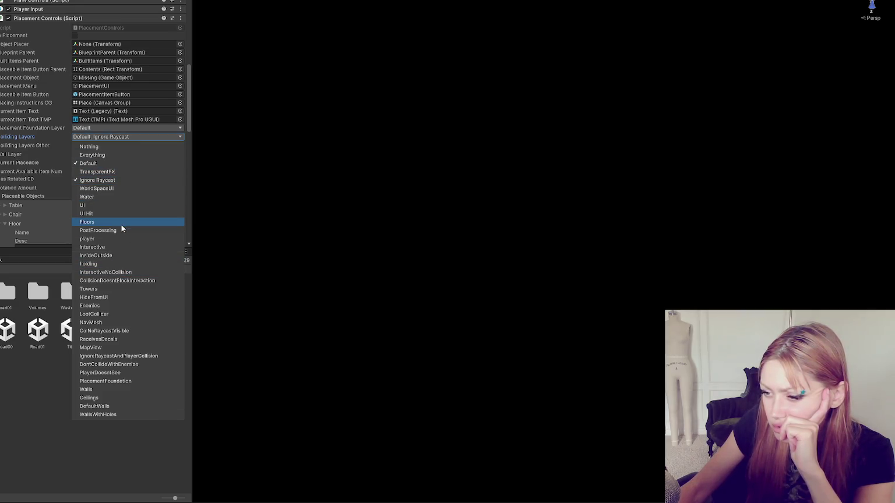
pyautogui.click(189, 132)
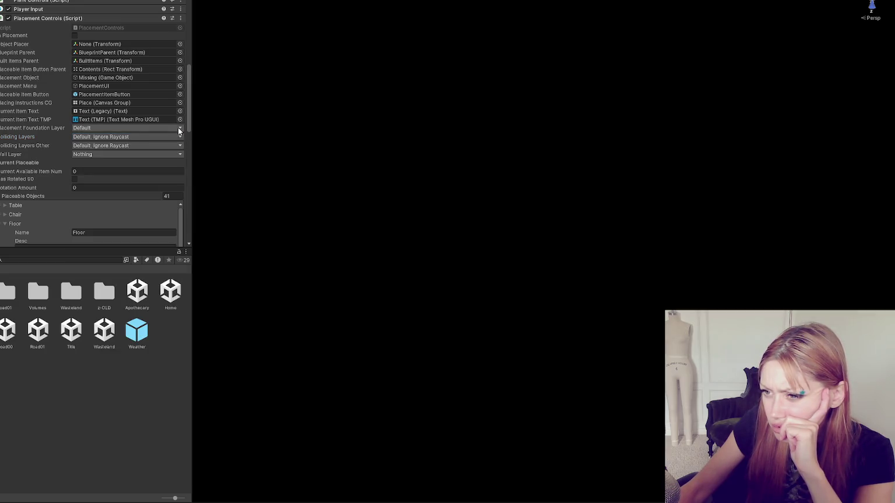
pyautogui.click(120, 154)
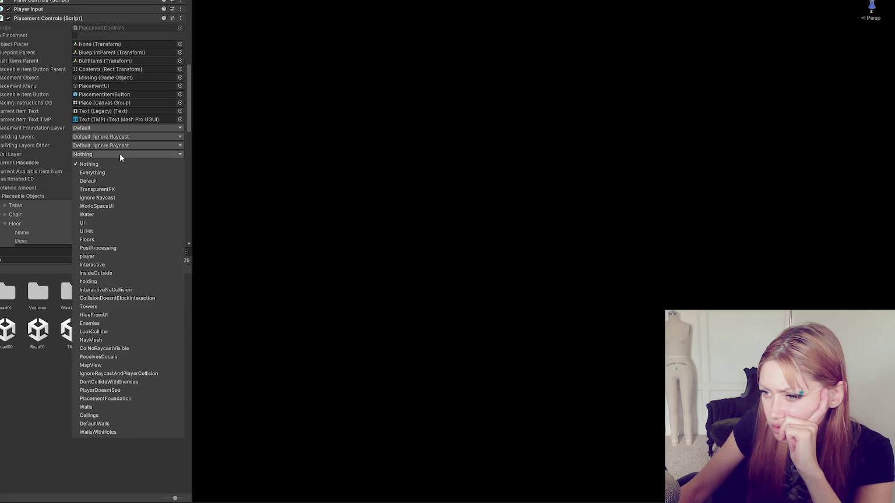
pyautogui.click(187, 124)
pyautogui.click(163, 136)
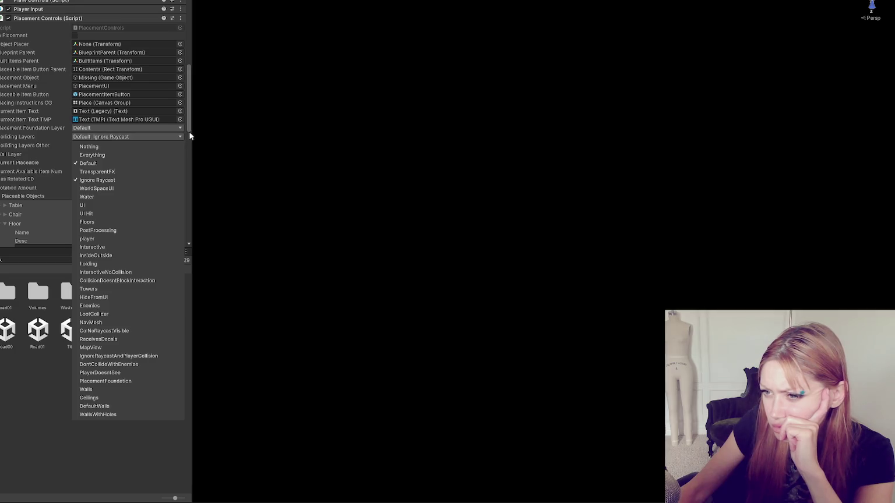
pyautogui.click(189, 135)
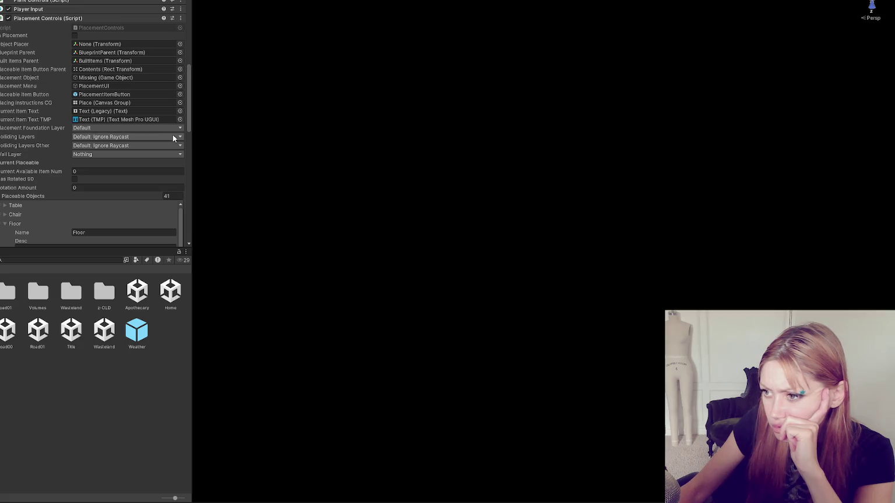
# - Add Floors to Colliding Layers so it reads Default, Ignore Raycast, Floors
pyautogui.click(173, 136)
pyautogui.click(127, 222)
pyautogui.click(190, 131)
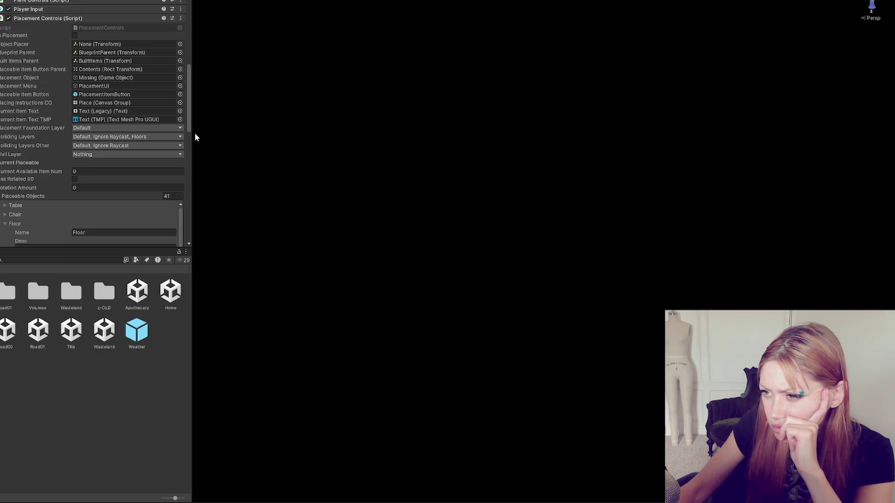
pyautogui.hotkey('alt', 'Tab')
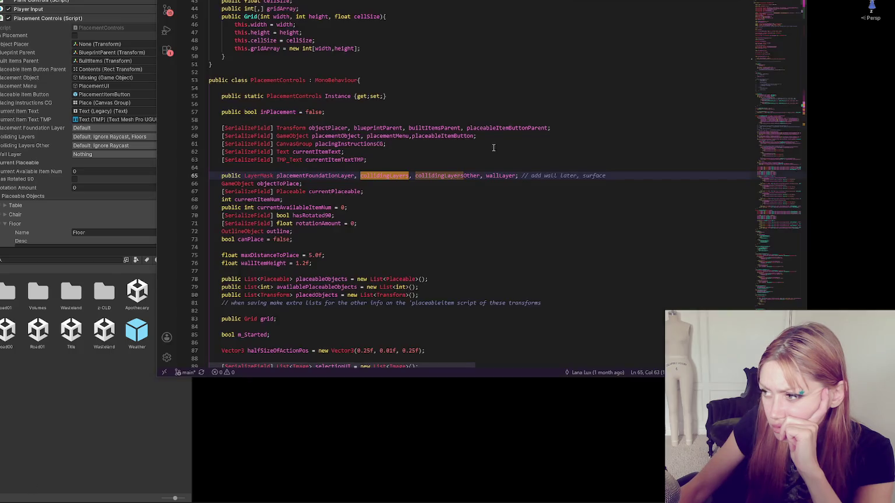
pyautogui.press('Return')
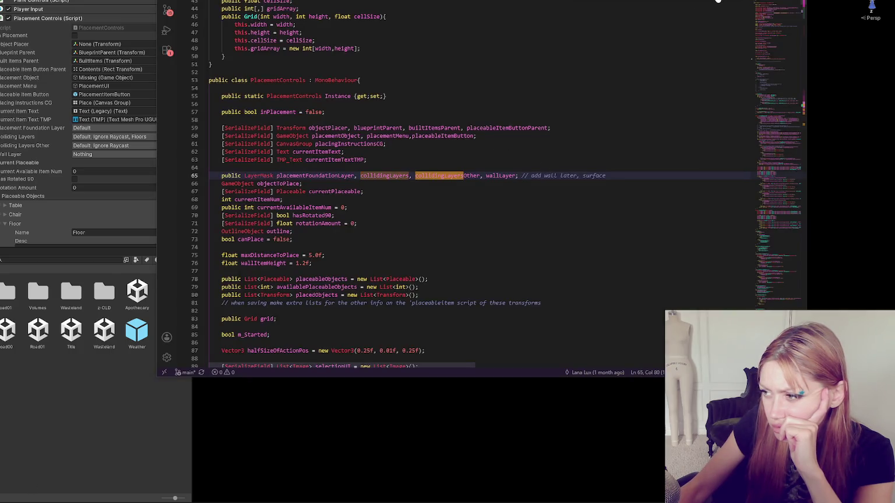
pyautogui.press('Return')
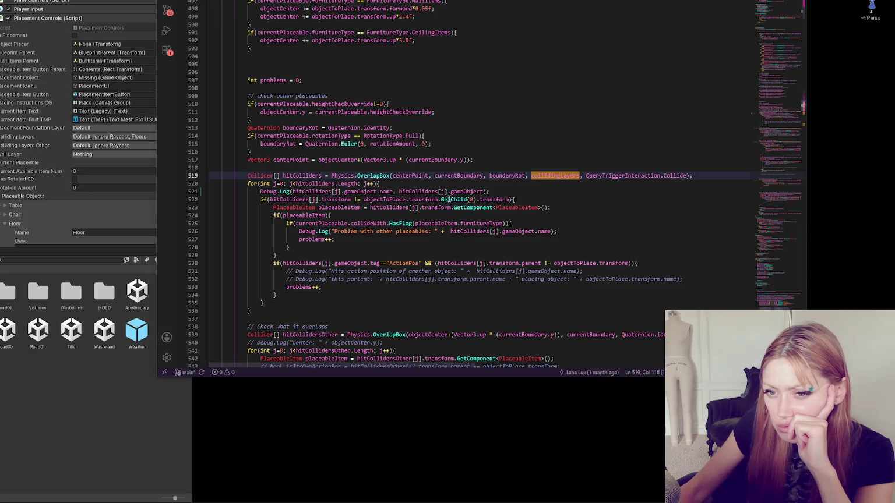
pyautogui.click(540, 191)
pyautogui.scroll(-1, 469, 170)
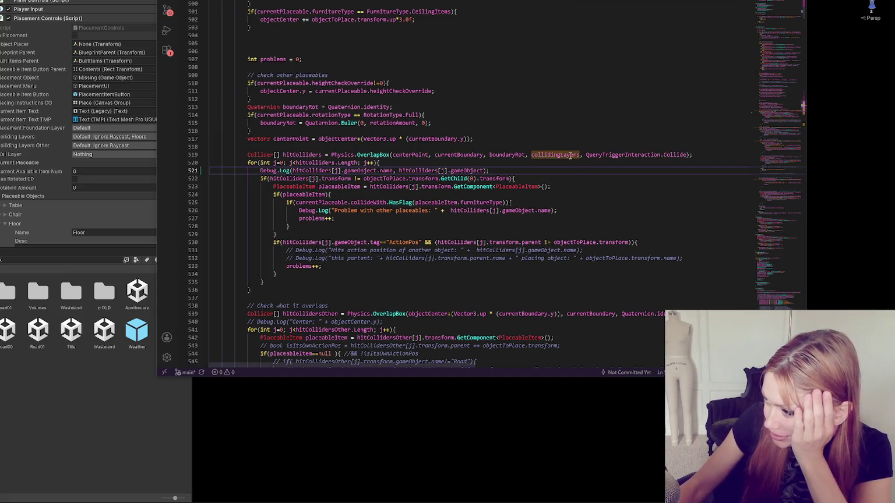
pyautogui.click(547, 149)
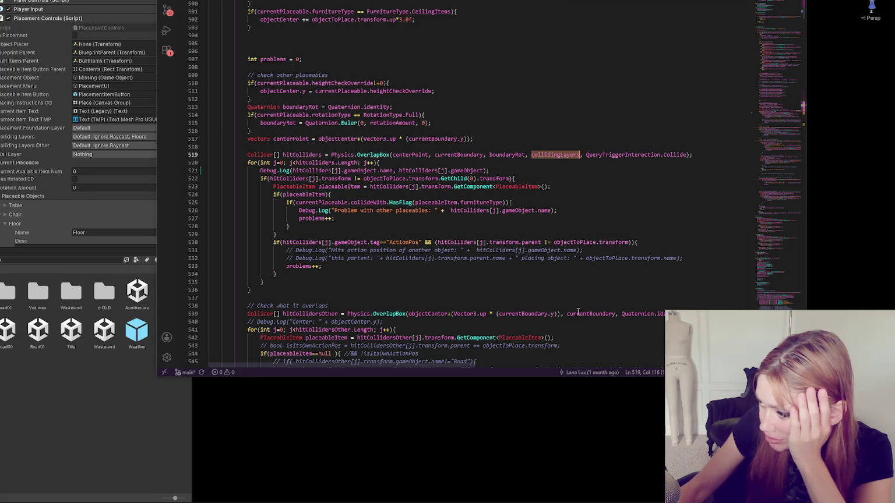
pyautogui.scroll(-2, 578, 311)
pyautogui.scroll(-9, 539, 340)
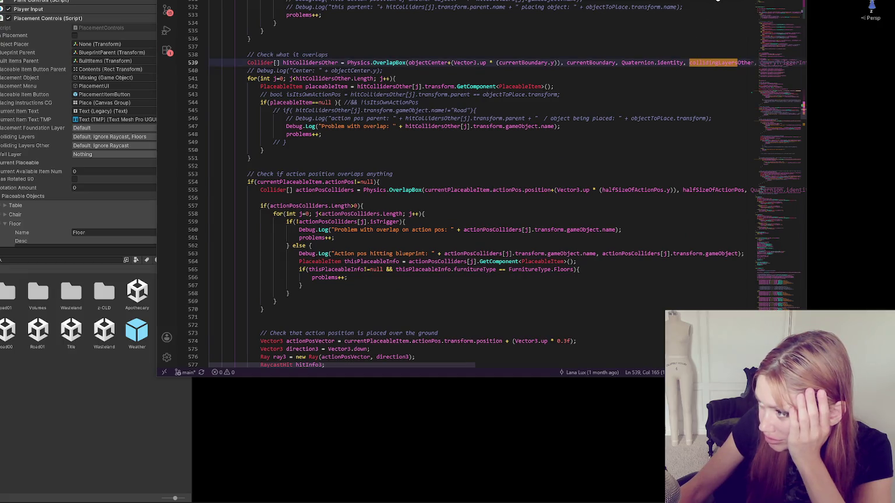
pyautogui.hotkey('ctrl', 'd')
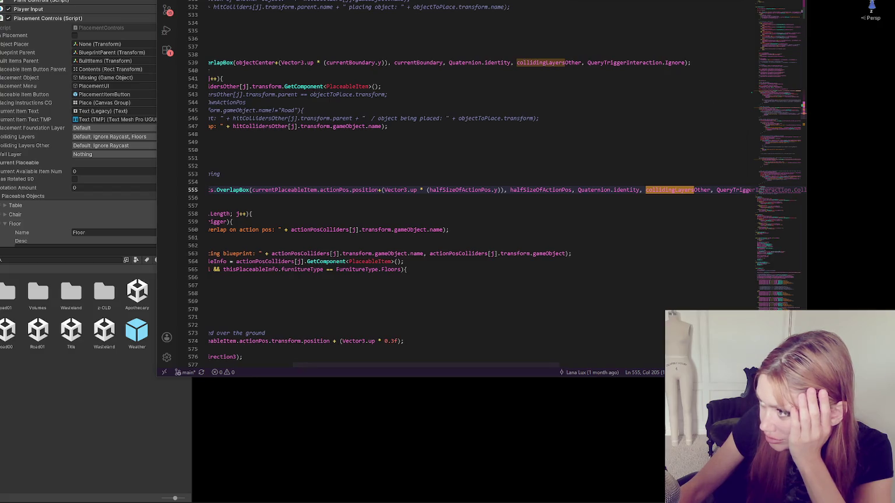
pyautogui.hotkey('ctrl', 'd')
pyautogui.hotkey('ctrl', 'd')
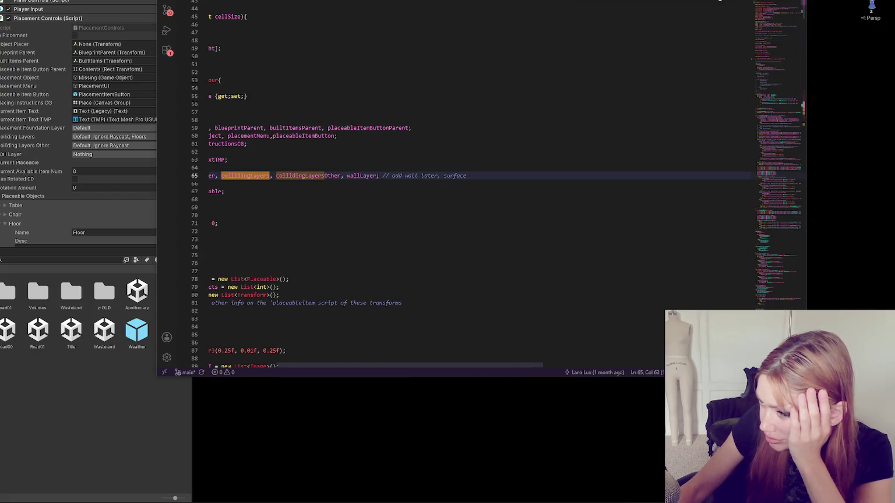
pyautogui.hotkey('ctrl', 'd')
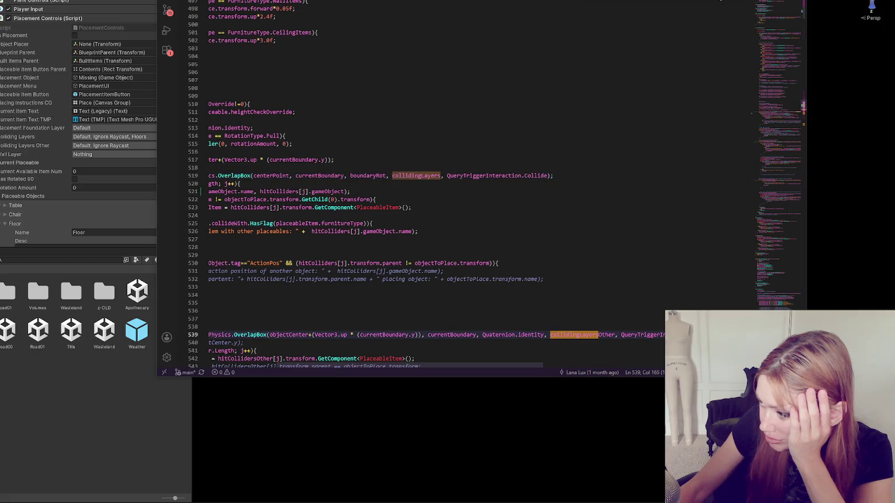
pyautogui.scroll(-15, 628, 111)
pyautogui.click(569, 152)
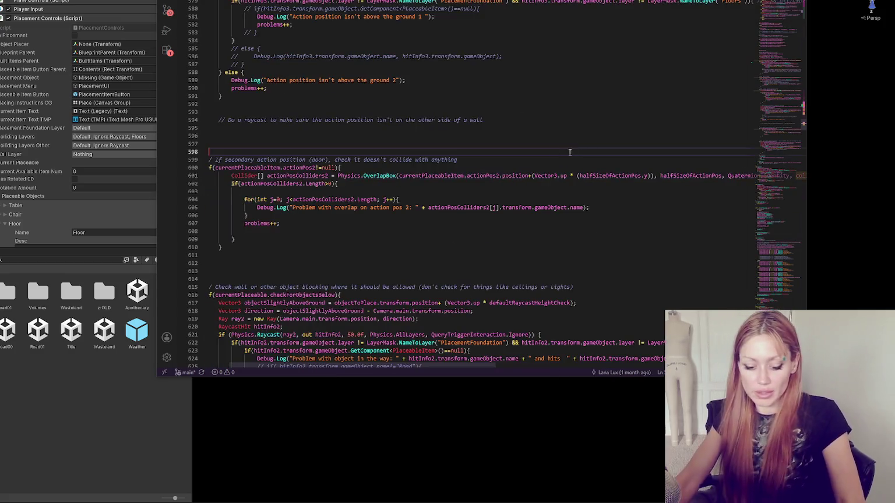
pyautogui.doubleClick(72, 344)
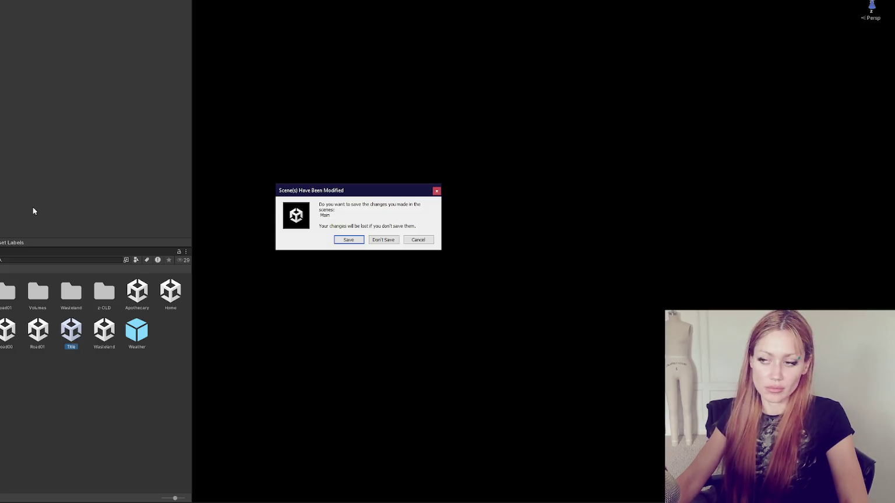
# - Dismiss the unsaved scene changes prompt and start Strain in DEV MODE from the title menu
pyautogui.click(350, 243)
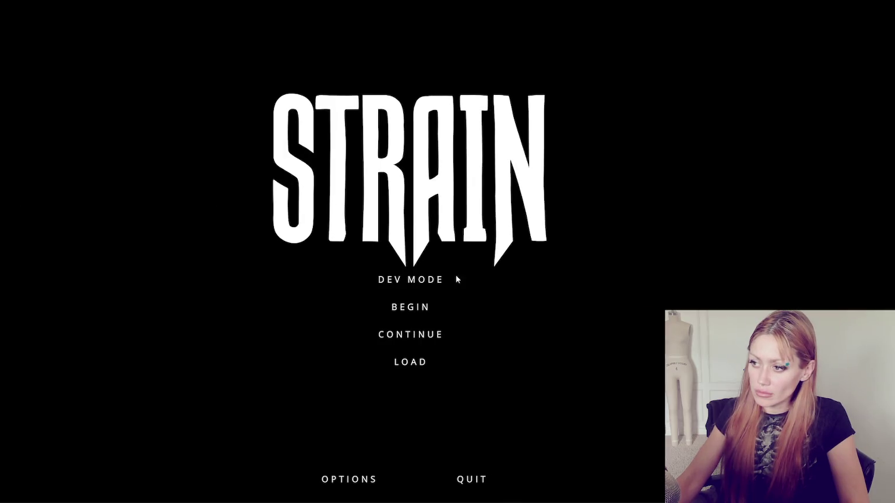
pyautogui.click(413, 278)
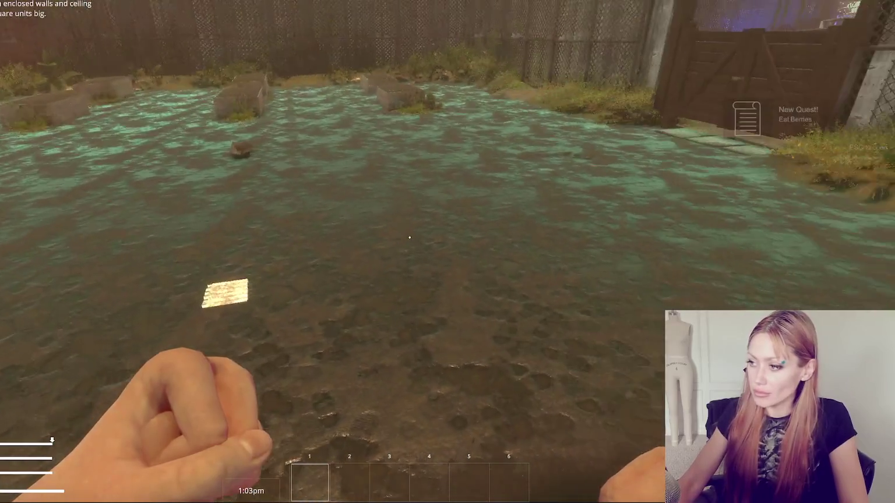
# - Choose Floor from the building options and place four floor tiles in a 2x2 square
pyautogui.press('Escape')
pyautogui.click(641, 28)
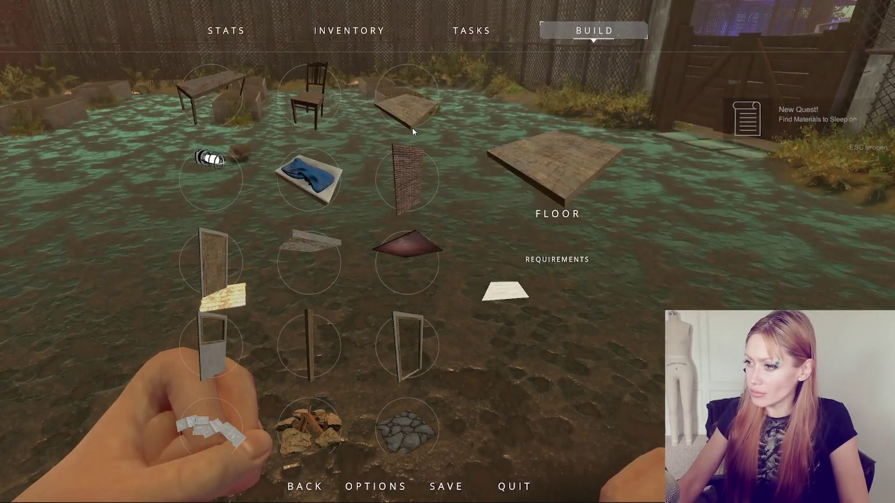
pyautogui.click(412, 127)
pyautogui.click(447, 252)
pyautogui.click(447, 251)
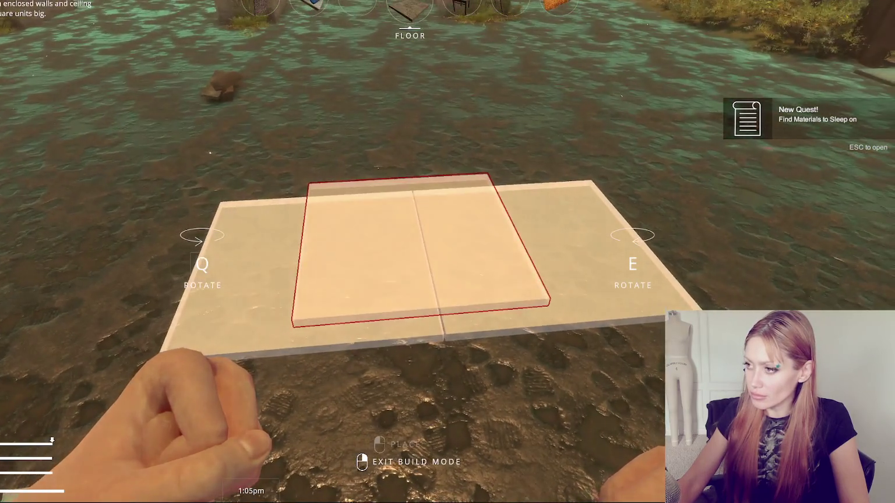
pyautogui.scroll(-1, 447, 251)
pyautogui.scroll(-2, 448, 252)
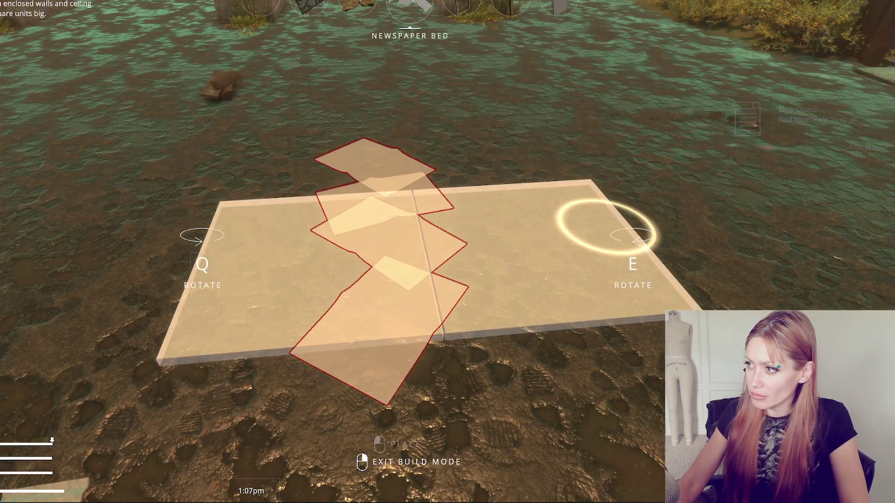
pyautogui.scroll(-1, 448, 252)
pyautogui.click(447, 252)
pyautogui.click(447, 252)
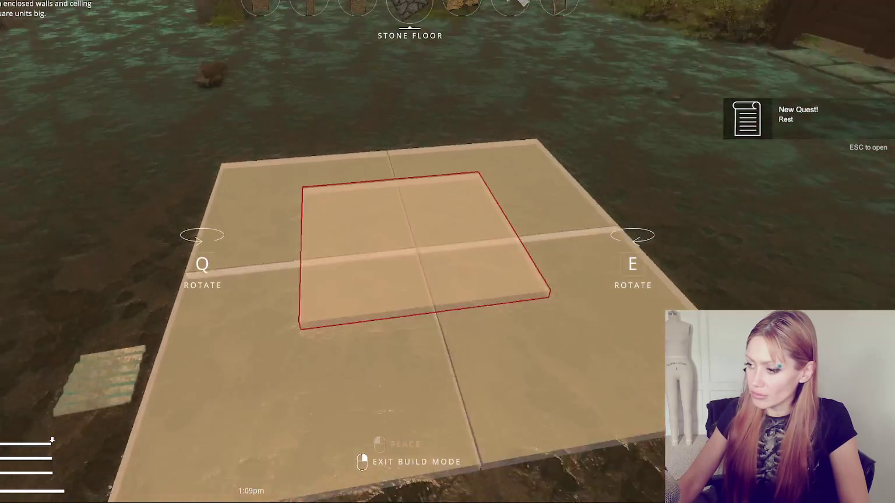
# - Place two more floor tiles, then rotate Stone Floor and re-enter build mode with it
pyautogui.press('Escape')
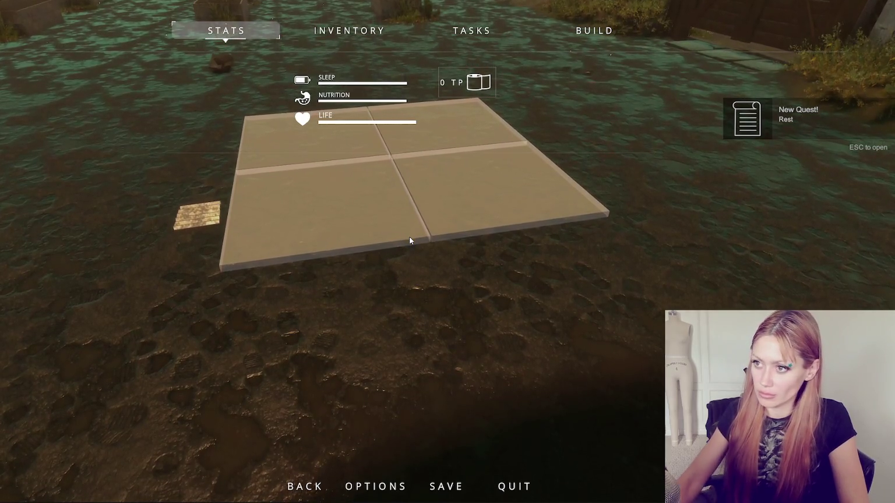
pyautogui.click(594, 30)
pyautogui.click(438, 128)
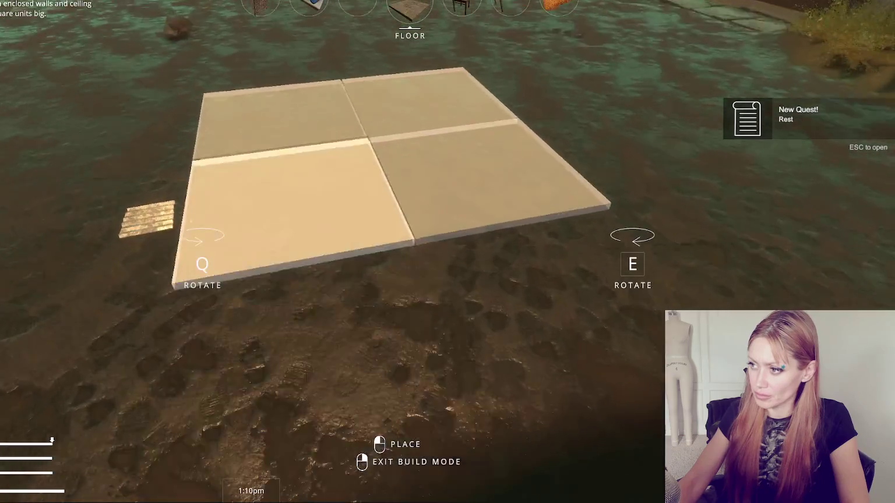
pyautogui.click(448, 252)
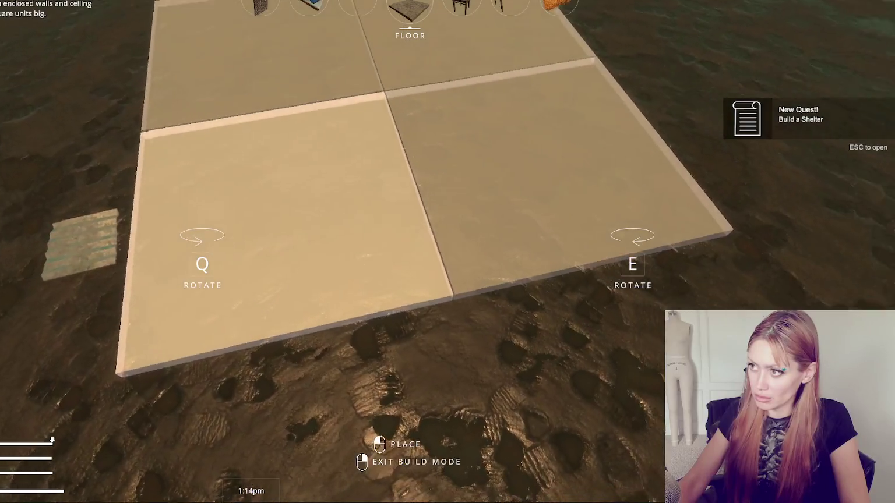
pyautogui.click(448, 251)
pyautogui.scroll(-2, 447, 252)
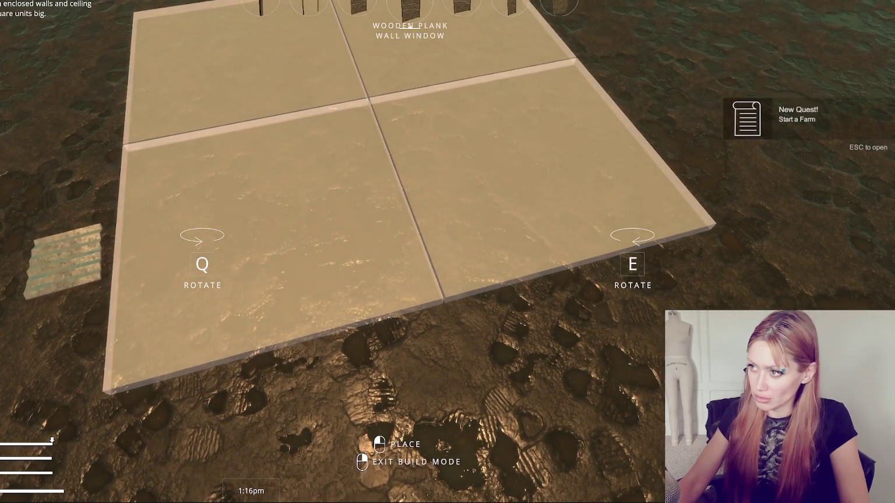
pyautogui.scroll(-2, 447, 252)
pyautogui.press('q')
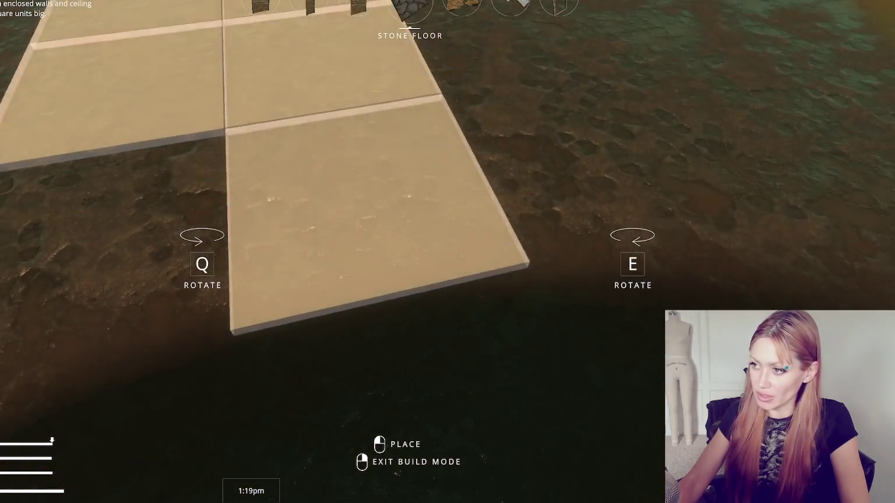
pyautogui.rightClick(410, 237)
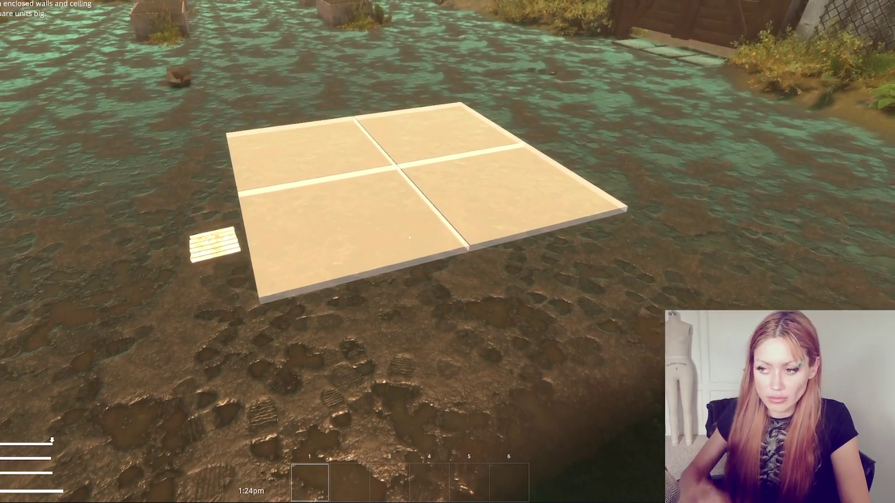
pyautogui.press('b')
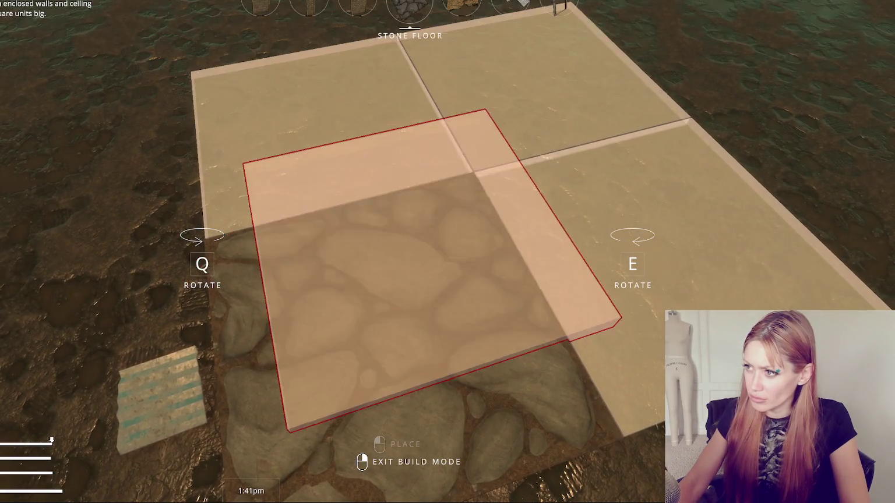
# - Place a stone floor tile, then two plain floor tiles next to it
pyautogui.click(409, 257)
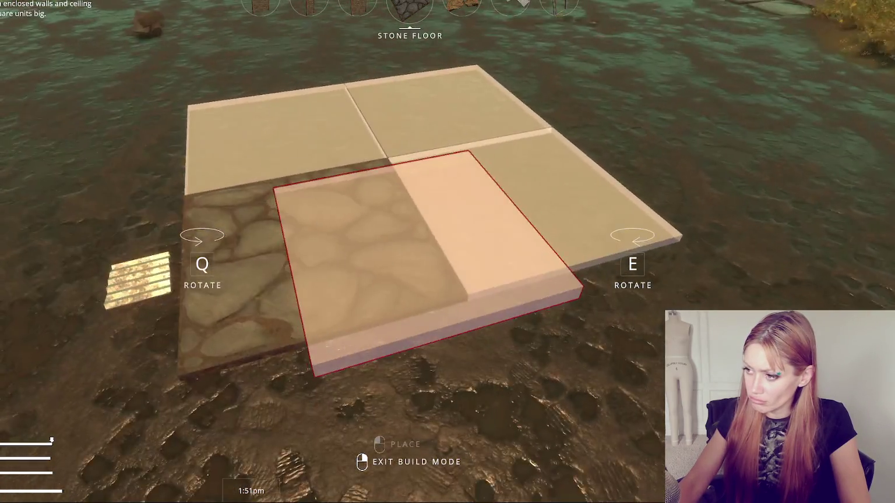
pyautogui.rightClick(410, 237)
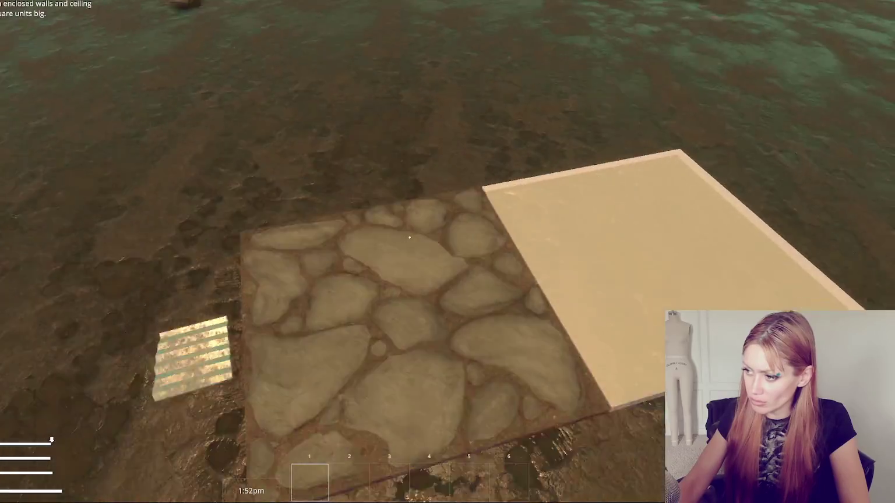
pyautogui.press('b')
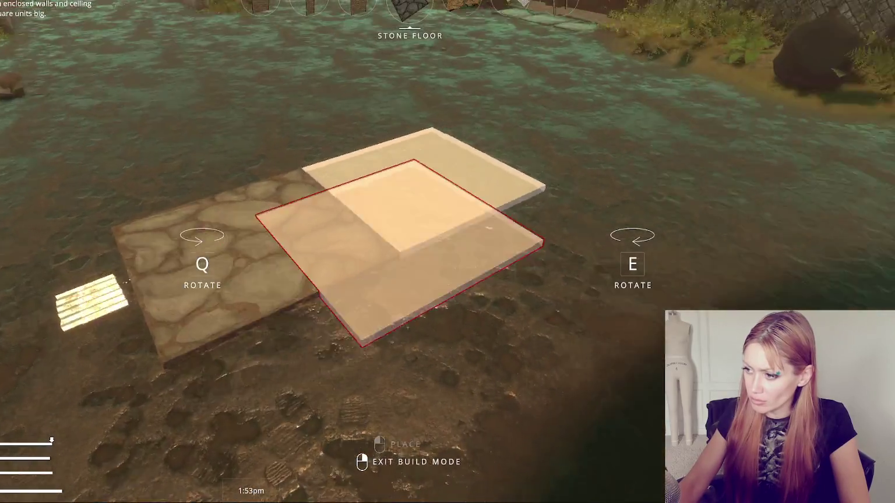
pyautogui.click(447, 253)
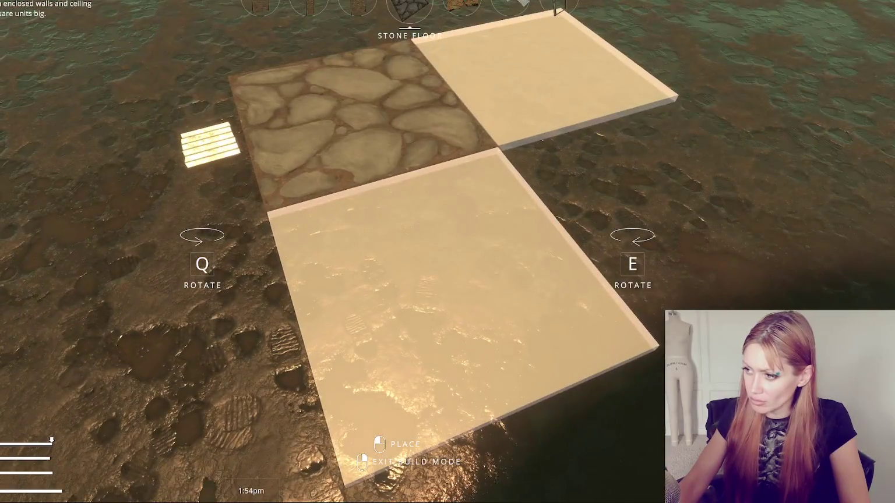
pyautogui.click(448, 252)
pyautogui.rightClick(448, 252)
# - Collect three stones and upgrade the two remaining floor tiles to stone
pyautogui.press('s')
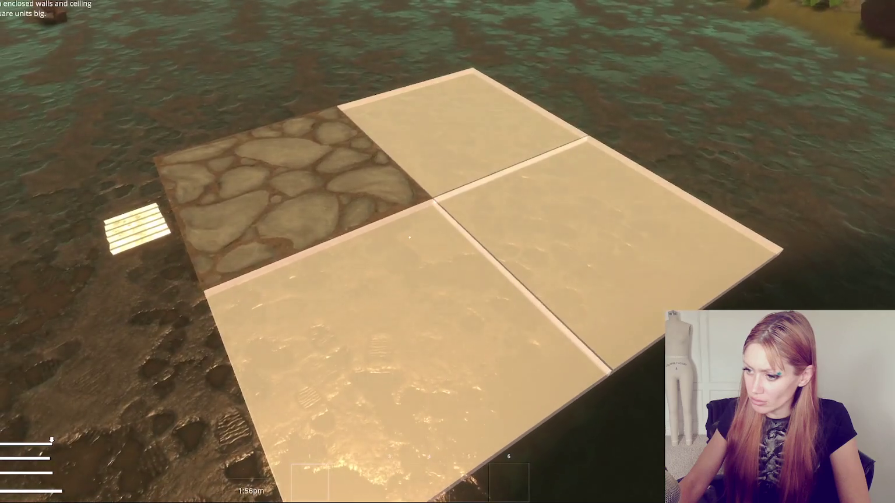
pyautogui.press('Escape')
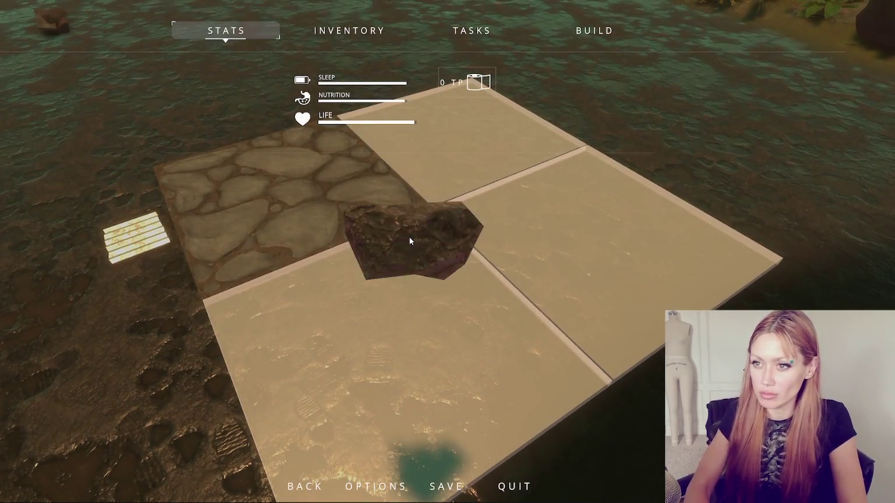
pyautogui.press('Escape')
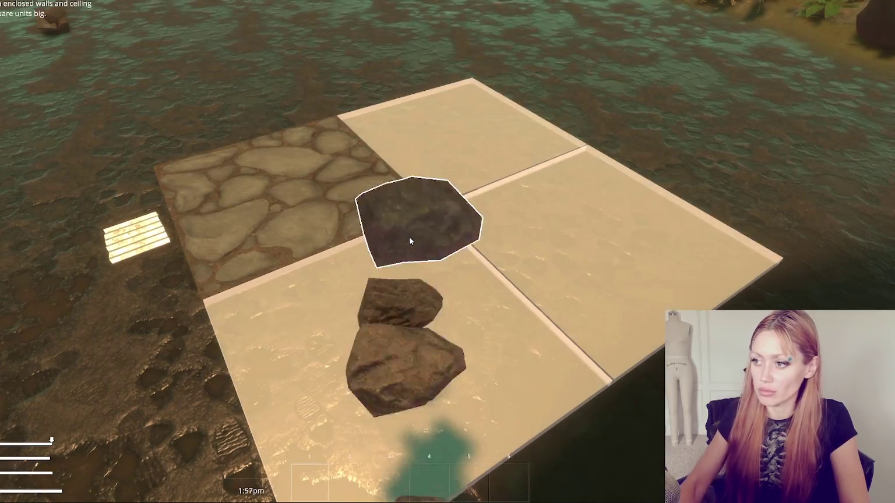
pyautogui.press('s')
pyautogui.press('w')
pyautogui.press('e')
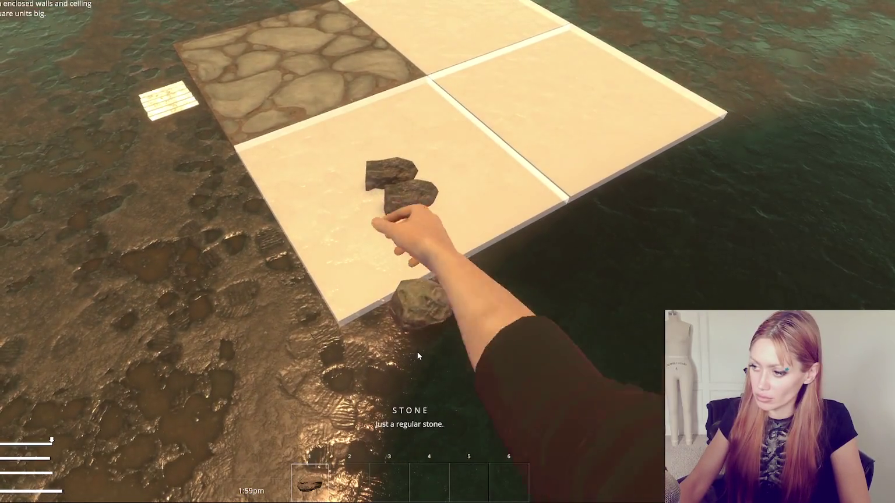
pyautogui.press('e')
pyautogui.press('e')
pyautogui.press('e')
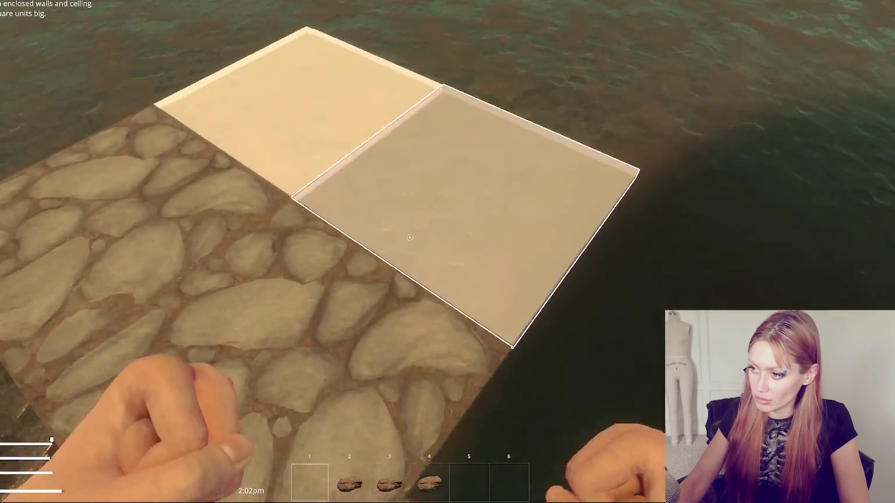
pyautogui.click(409, 237)
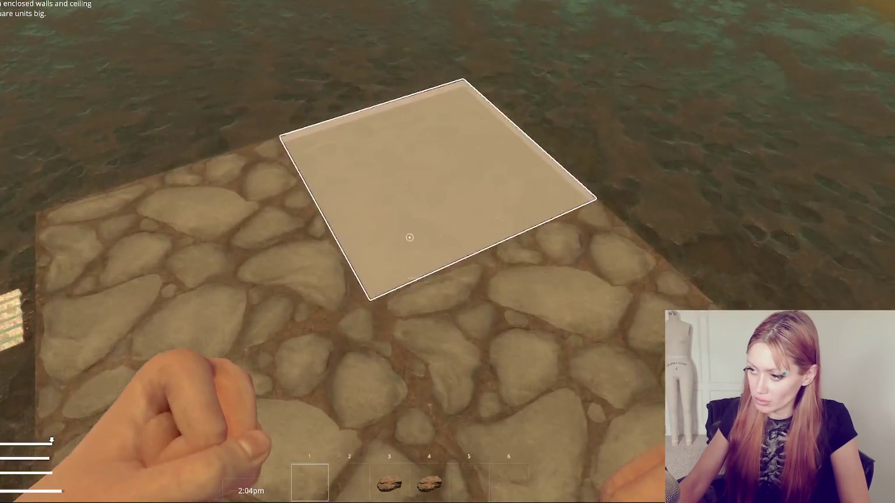
pyautogui.click(410, 237)
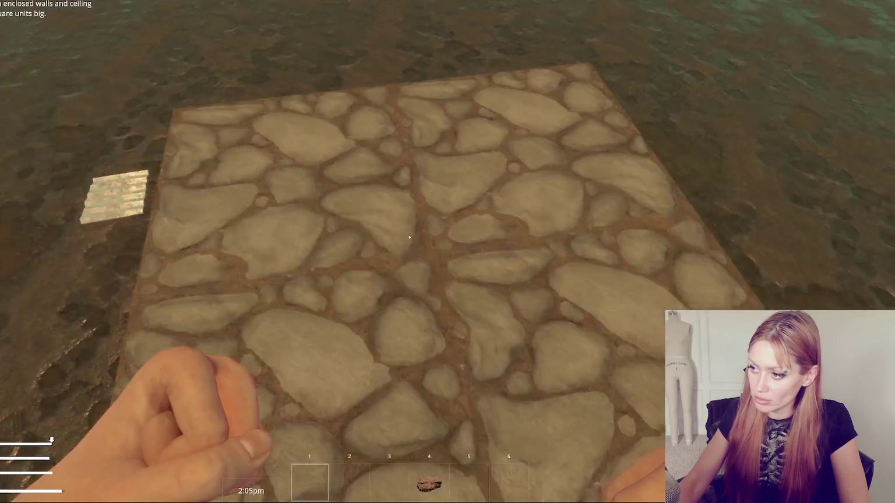
# - Toggle build mode with Stone Floor selected, scrolling through buildable items without placing any
pyautogui.press('b')
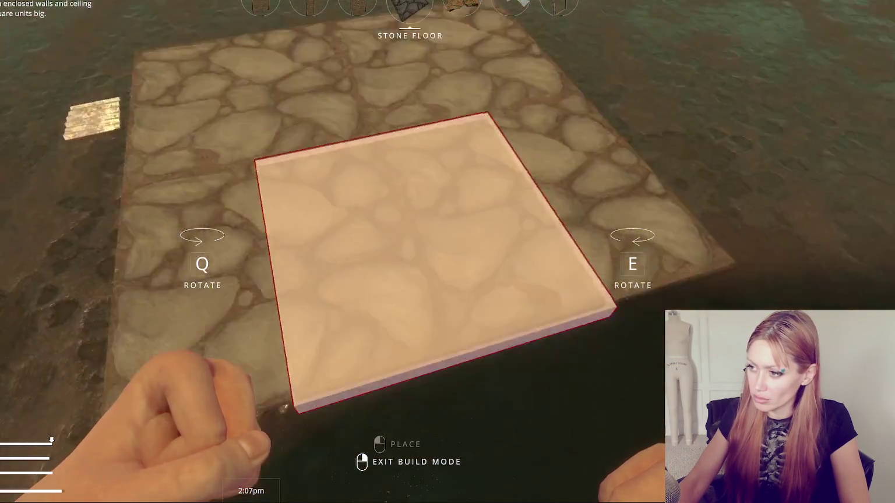
pyautogui.press('w')
pyautogui.scroll(-1, 447, 252)
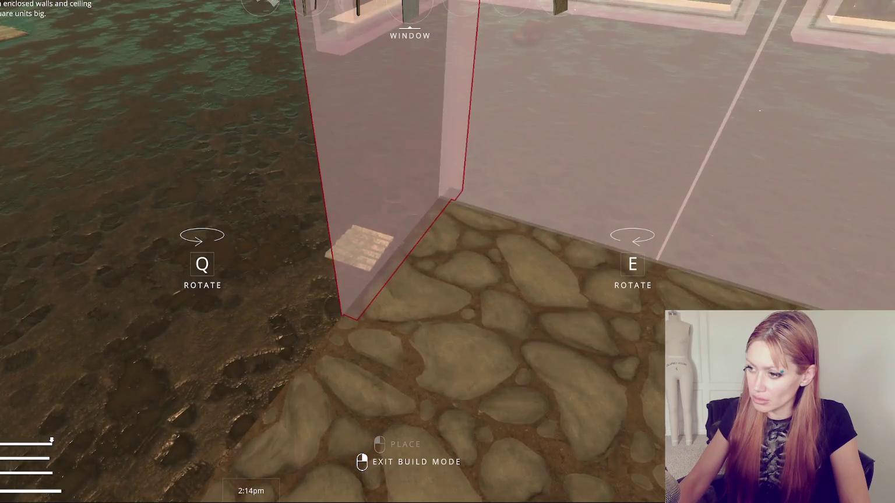
pyautogui.rightClick(447, 252)
pyautogui.press('b')
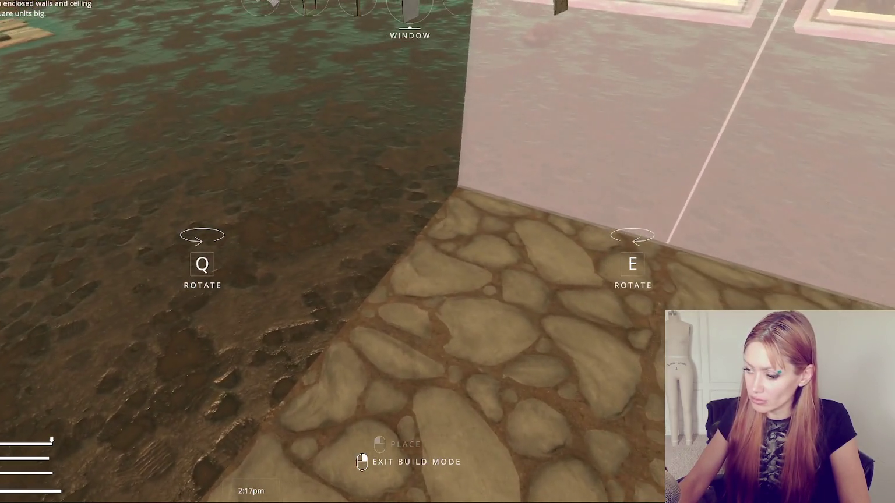
pyautogui.rightClick(447, 252)
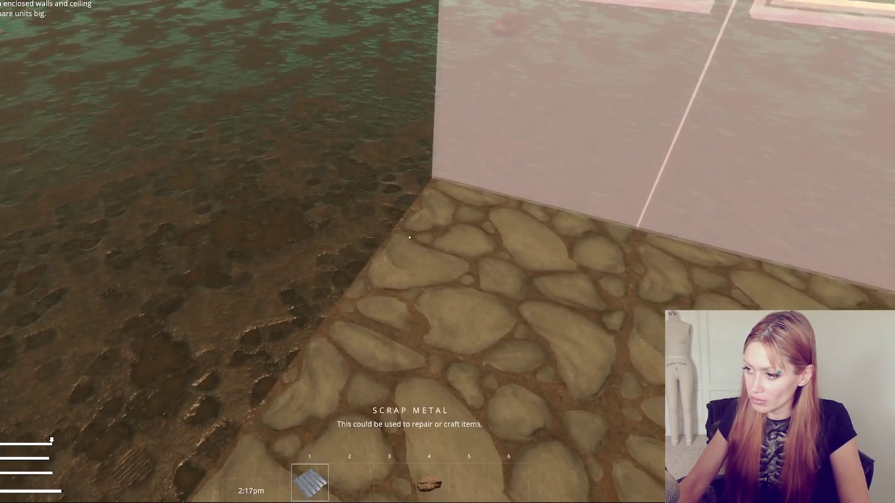
pyautogui.press('b')
pyautogui.scroll(-3, 447, 252)
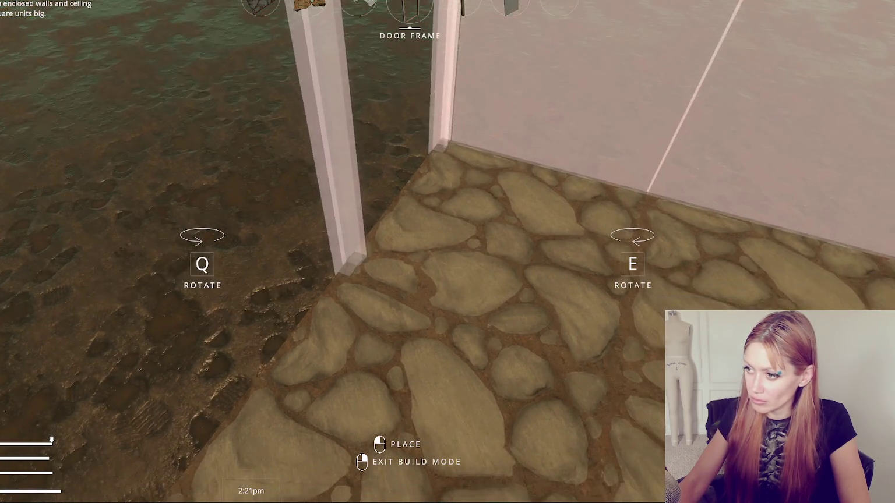
pyautogui.scroll(2, 447, 252)
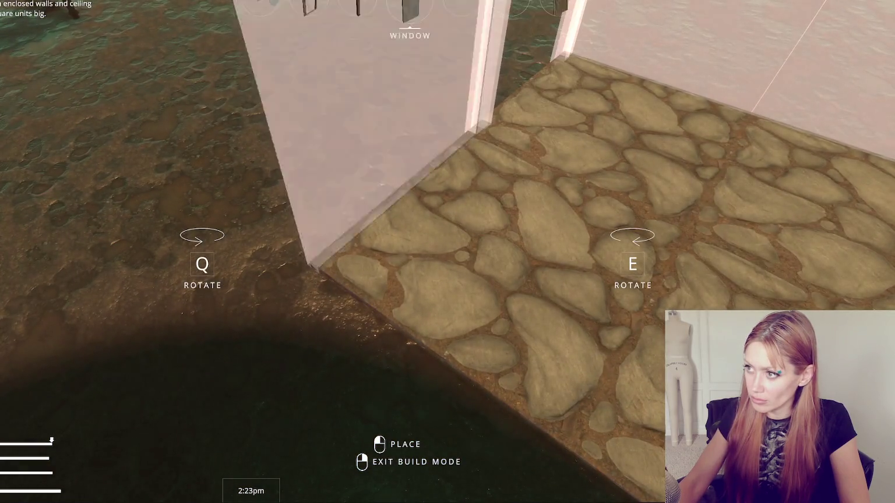
pyautogui.scroll(1, 447, 251)
pyautogui.scroll(-1, 448, 252)
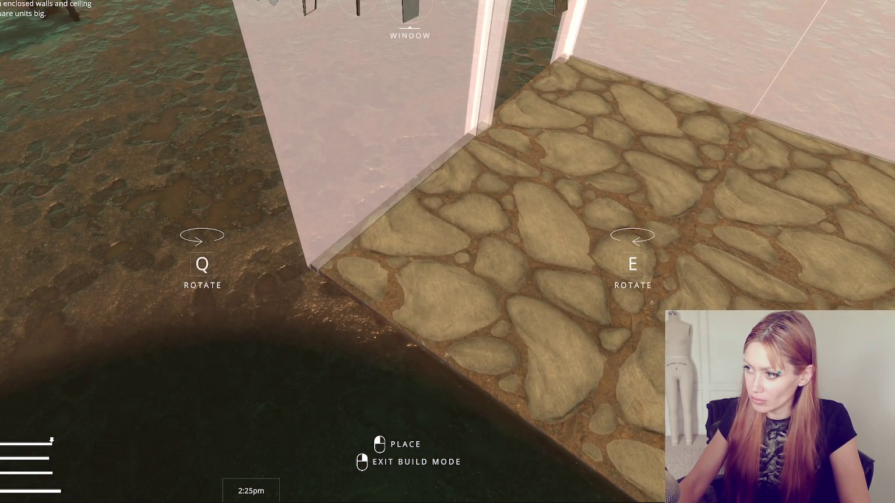
pyautogui.rightClick(410, 237)
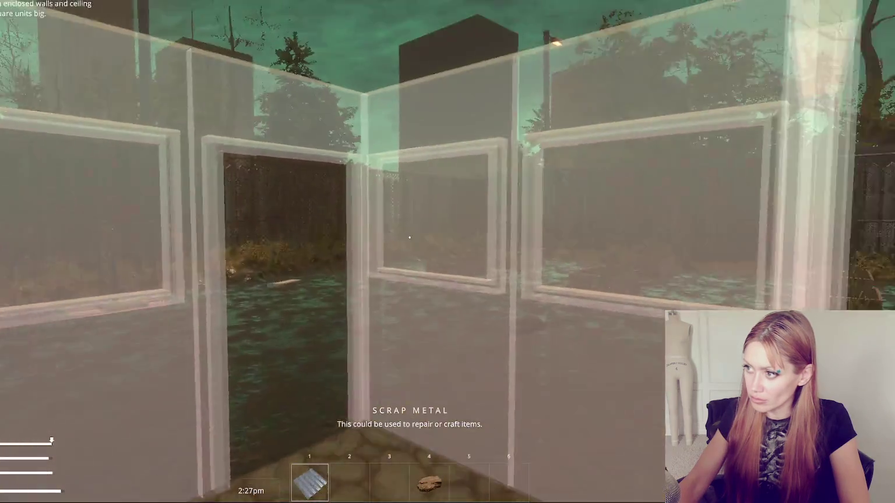
# - Pick up the crate, finish the blueprint wall in brick, then bring up the pause menu
pyautogui.press('Escape')
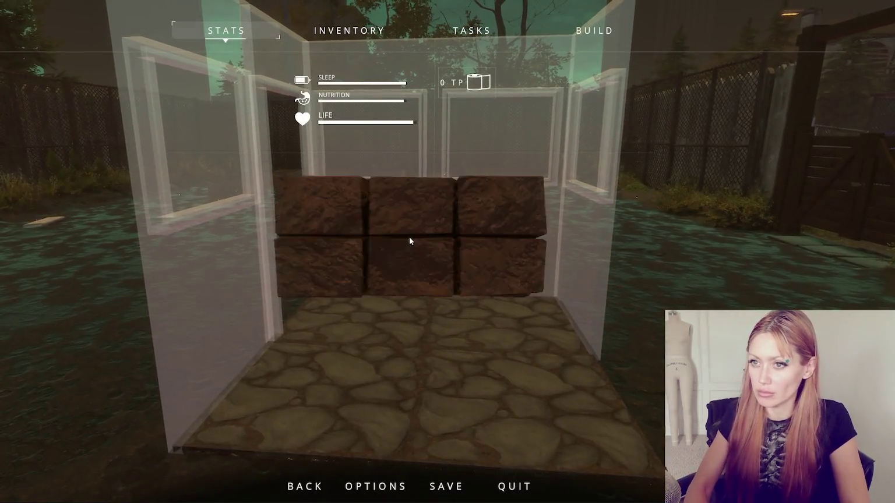
pyautogui.press('Escape')
pyautogui.click(410, 238)
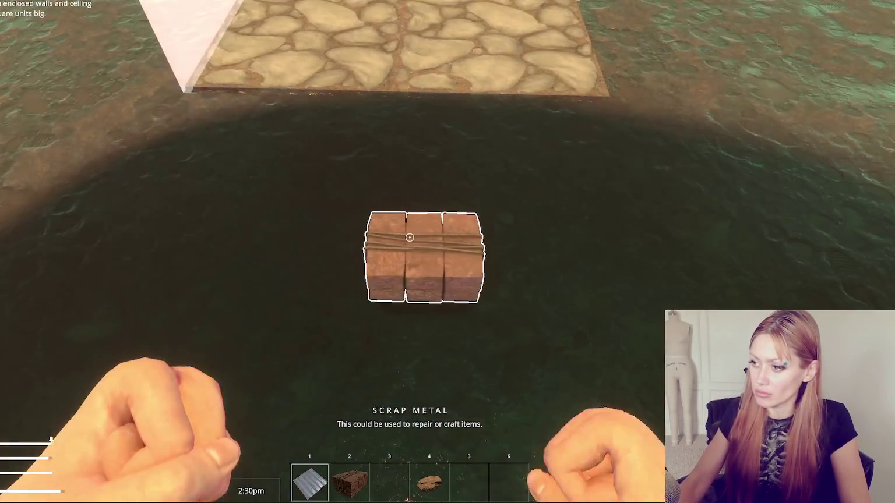
pyautogui.click(410, 237)
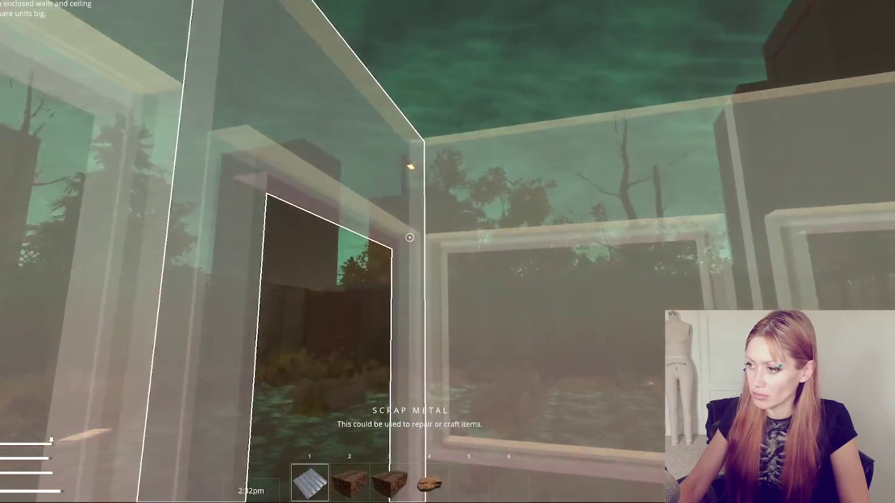
pyautogui.click(409, 237)
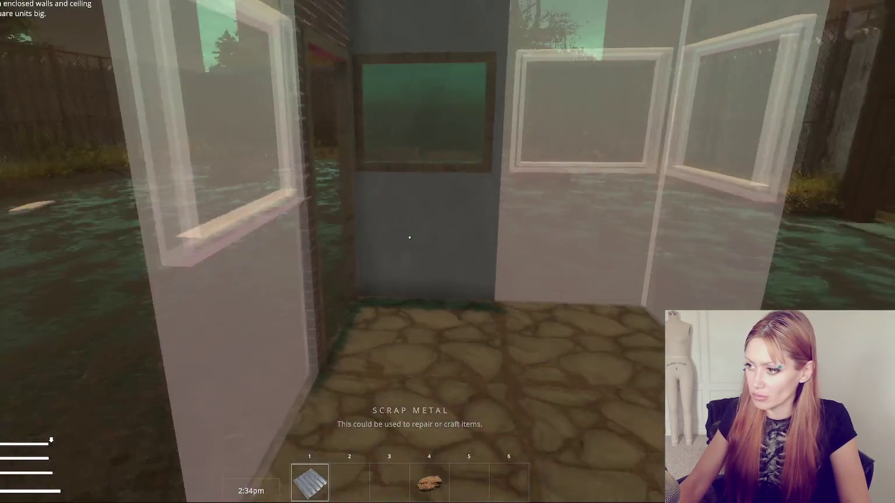
pyautogui.press('Escape')
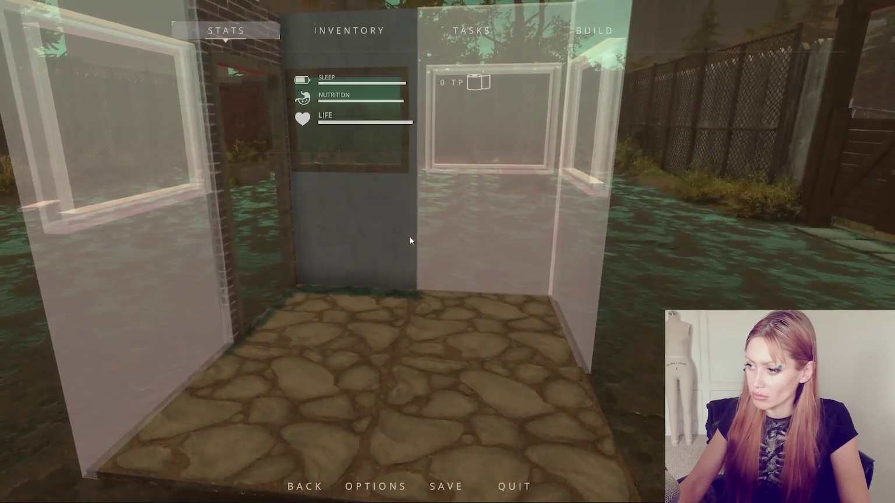
# - Choose Stone Floor from the build catalogue and place two adjacent tiles on open ground
pyautogui.click(598, 19)
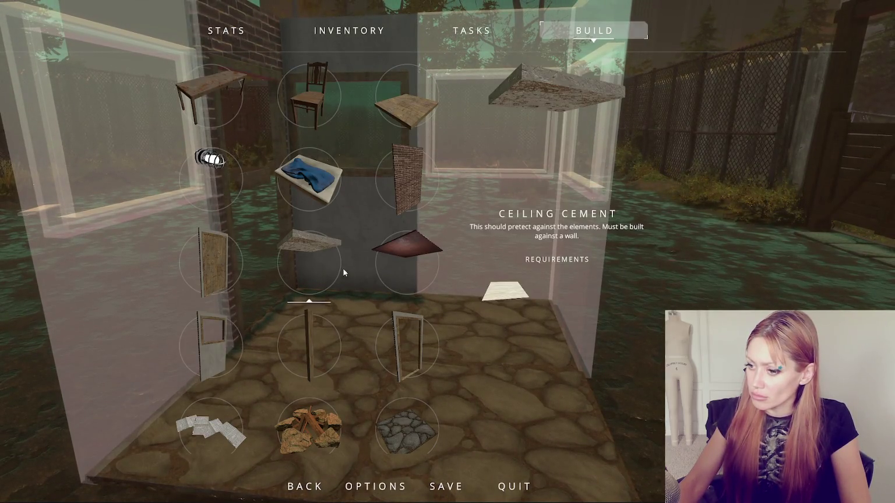
pyautogui.scroll(-1, 358, 278)
pyautogui.click(407, 325)
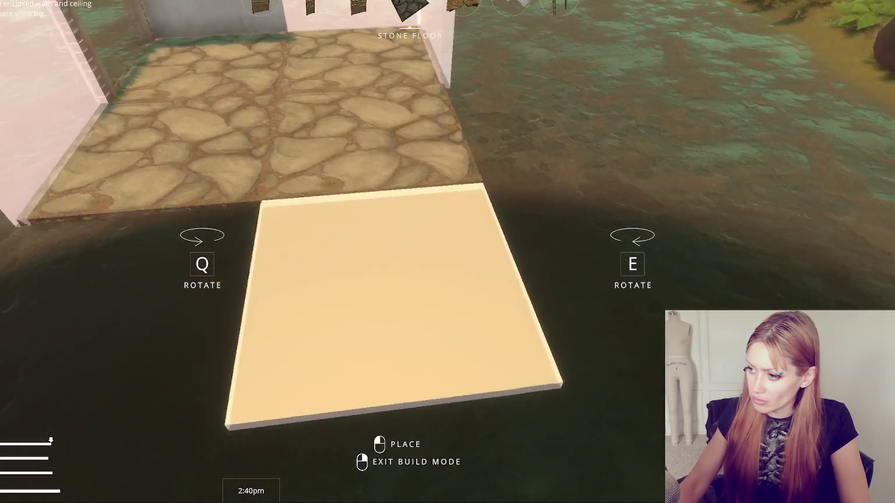
pyautogui.click(448, 252)
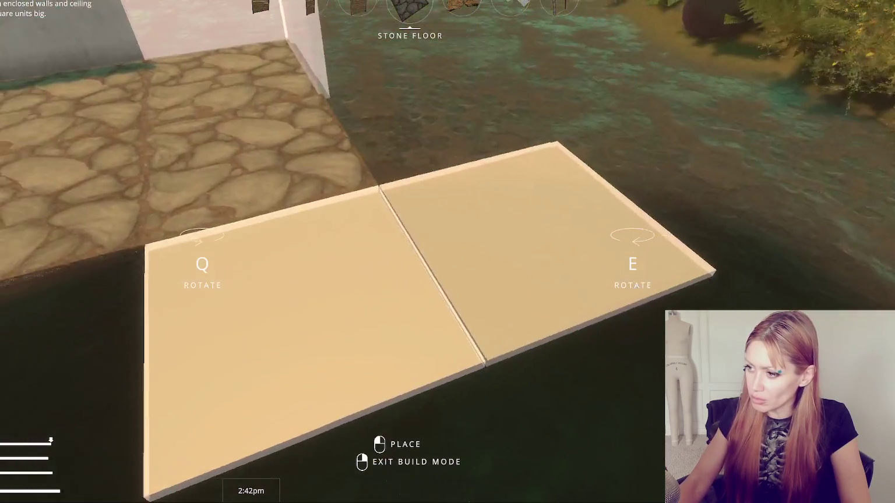
pyautogui.click(448, 252)
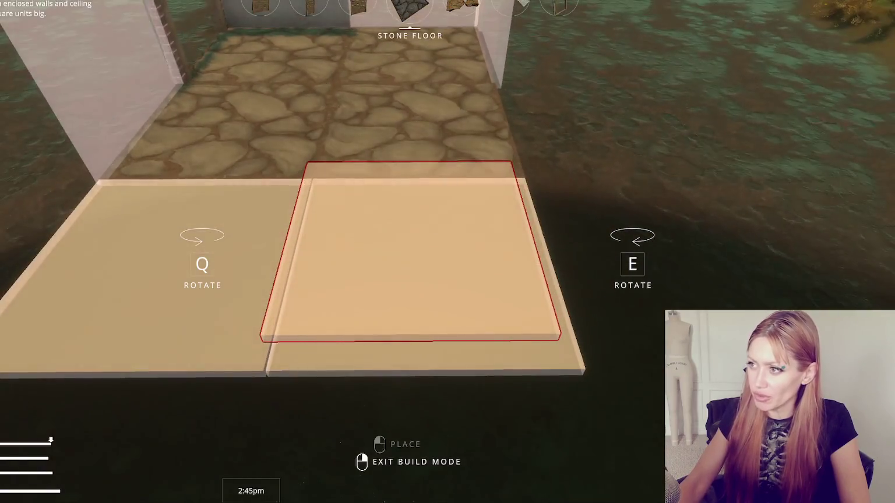
pyautogui.rightClick(447, 251)
pyautogui.press('Escape')
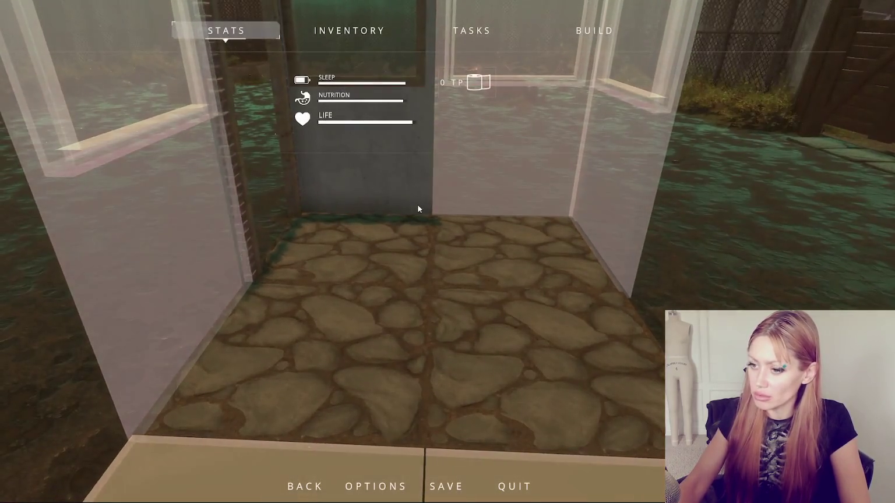
pyautogui.press('Escape')
pyautogui.press('Escape')
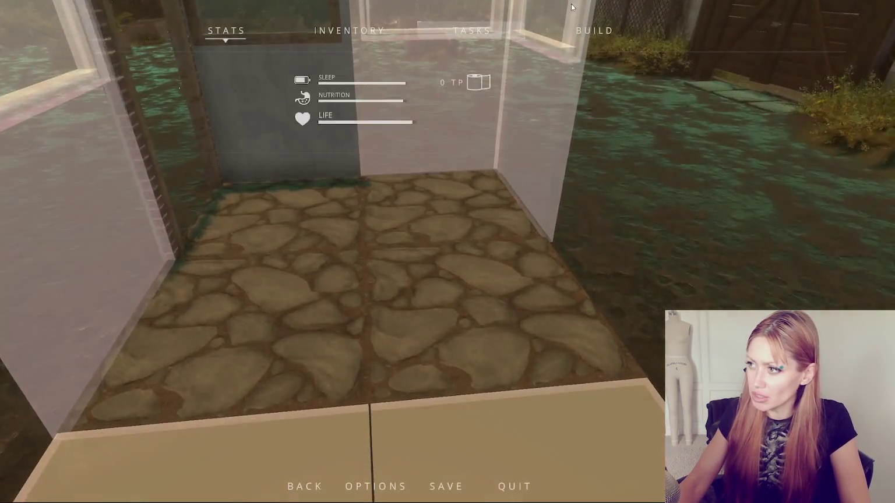
# - Pick the firepit from the catalogue, scroll through the items, then exit build mode and pause
pyautogui.click(594, 31)
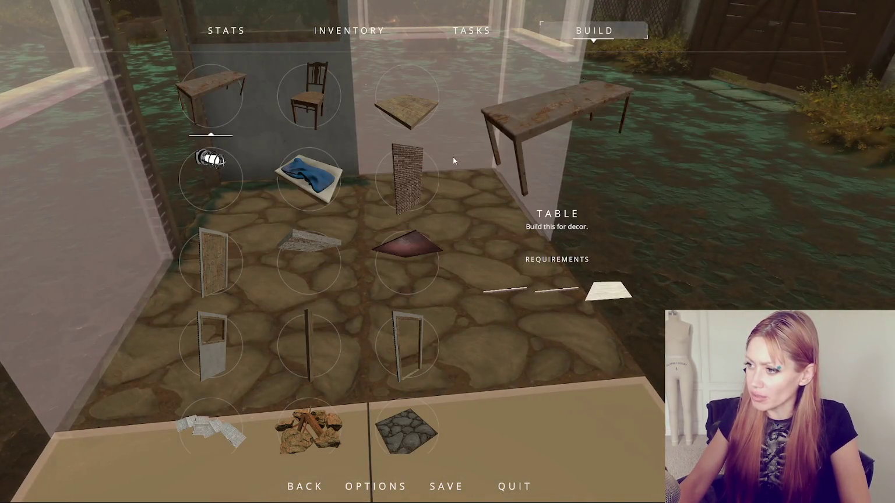
pyautogui.scroll(-1, 309, 392)
pyautogui.click(313, 344)
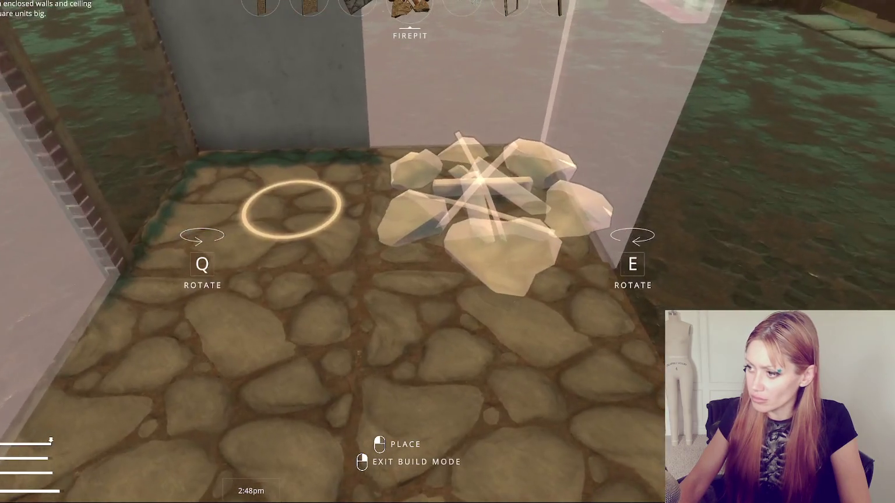
pyautogui.scroll(-1, 447, 252)
pyautogui.scroll(-3, 447, 251)
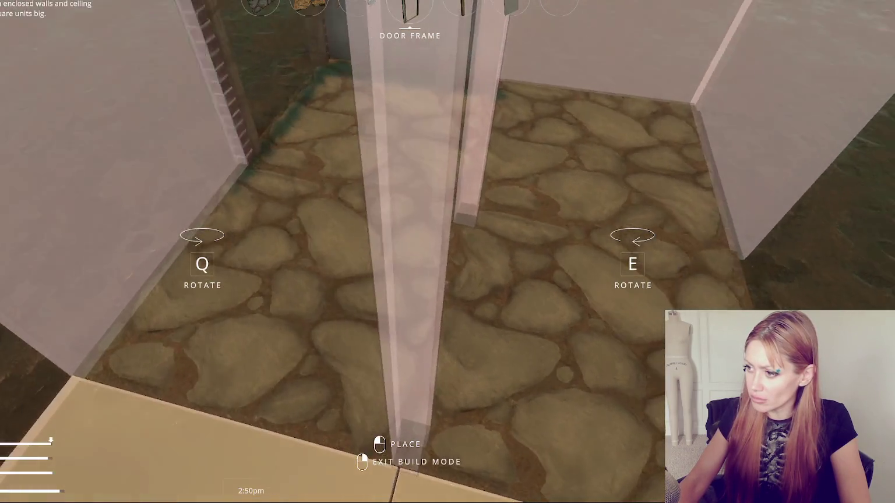
pyautogui.scroll(-3, 447, 252)
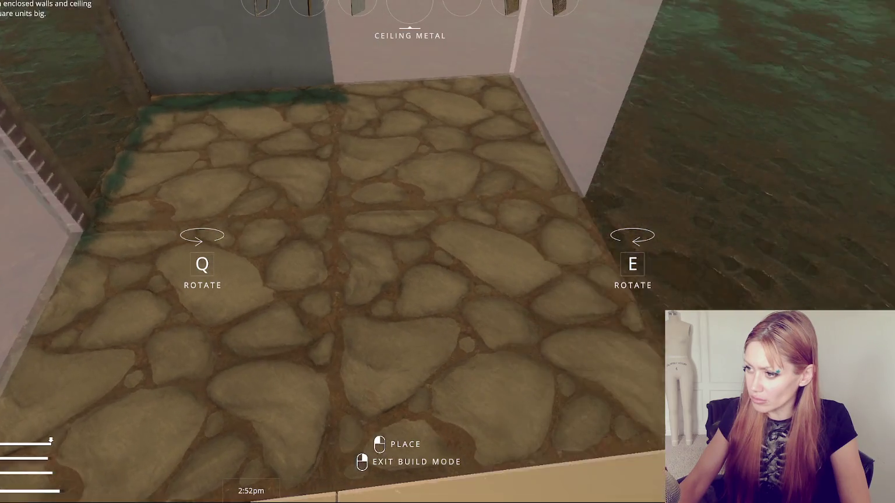
pyautogui.scroll(-3, 447, 252)
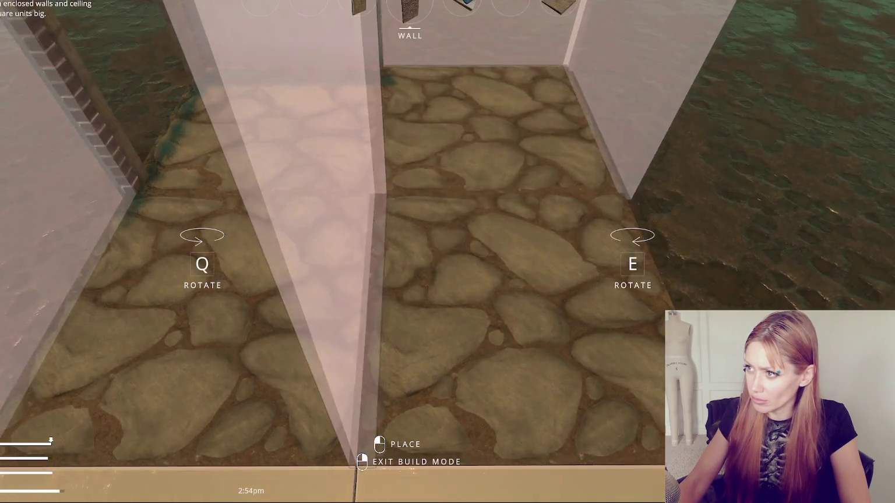
pyautogui.scroll(-3, 448, 251)
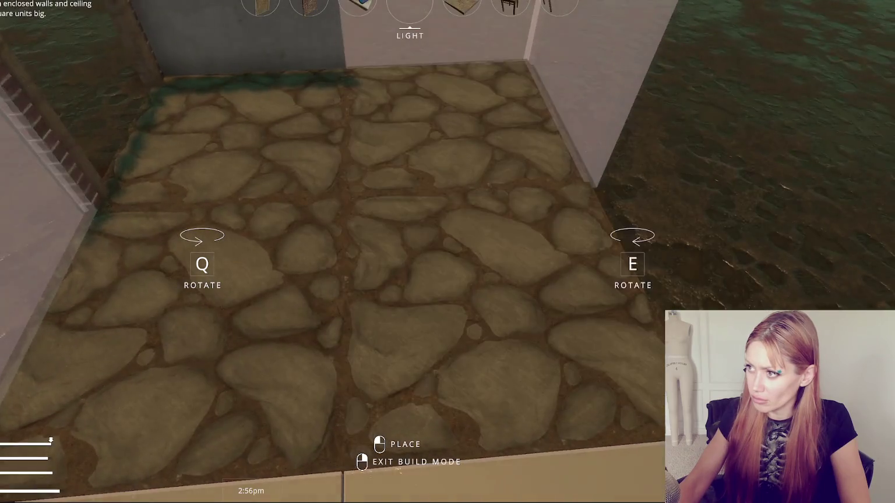
pyautogui.scroll(-2, 447, 251)
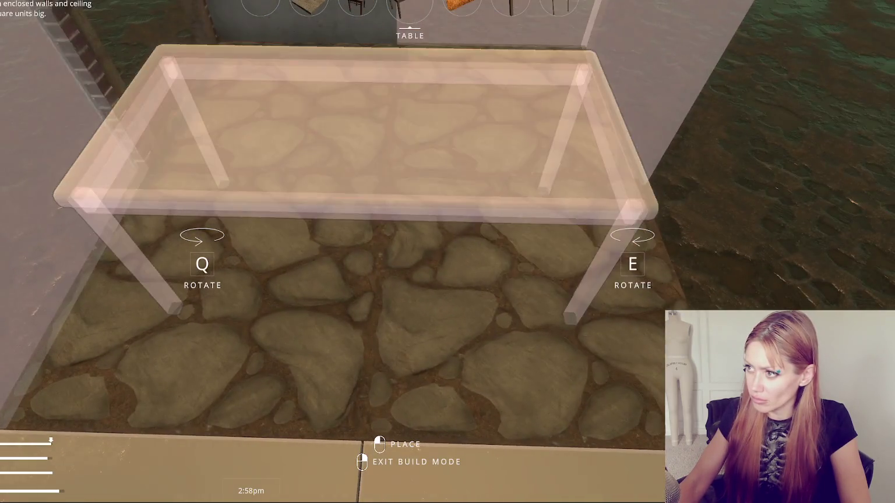
pyautogui.rightClick(448, 252)
pyautogui.press('Escape')
pyautogui.press('Escape')
pyautogui.press('Escape')
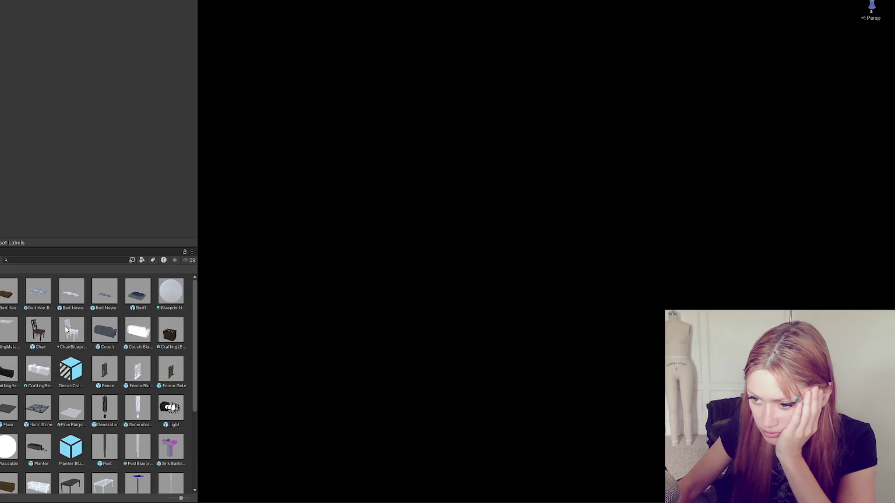
# - Open the Floor Stone prefab and expand its Placeable Item settings
pyautogui.doubleClick(37, 408)
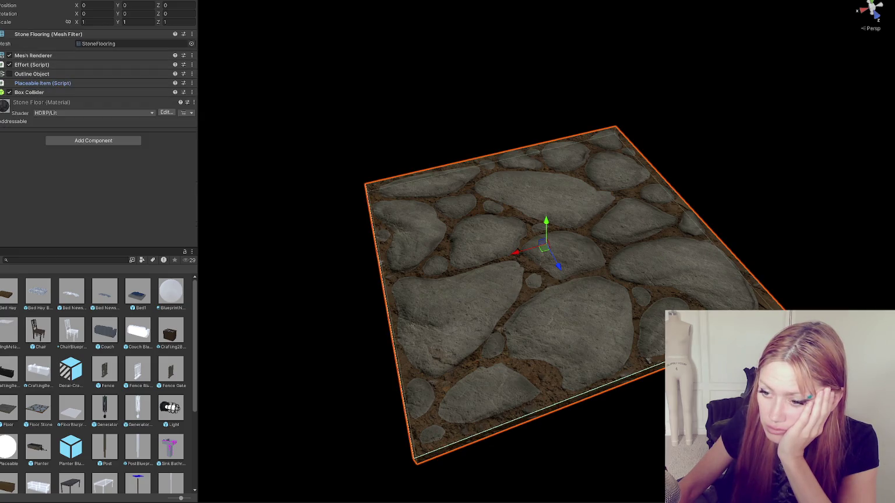
pyautogui.click(66, 85)
pyautogui.click(65, 85)
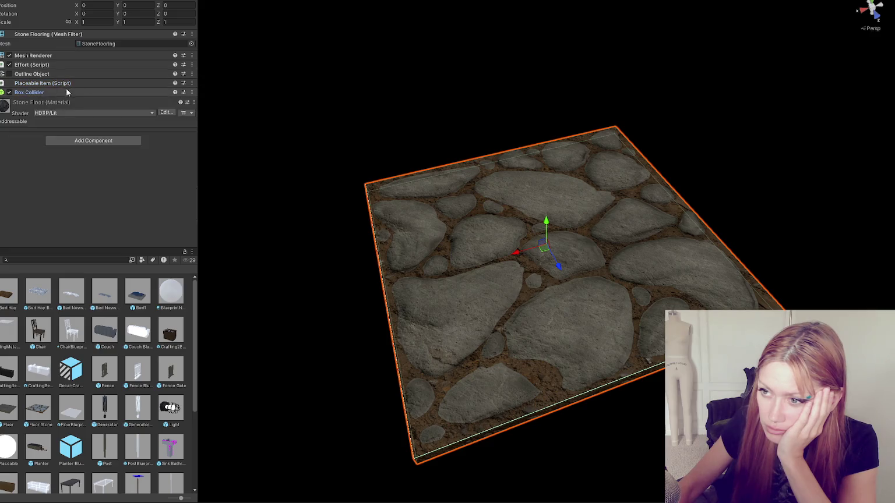
pyautogui.click(66, 88)
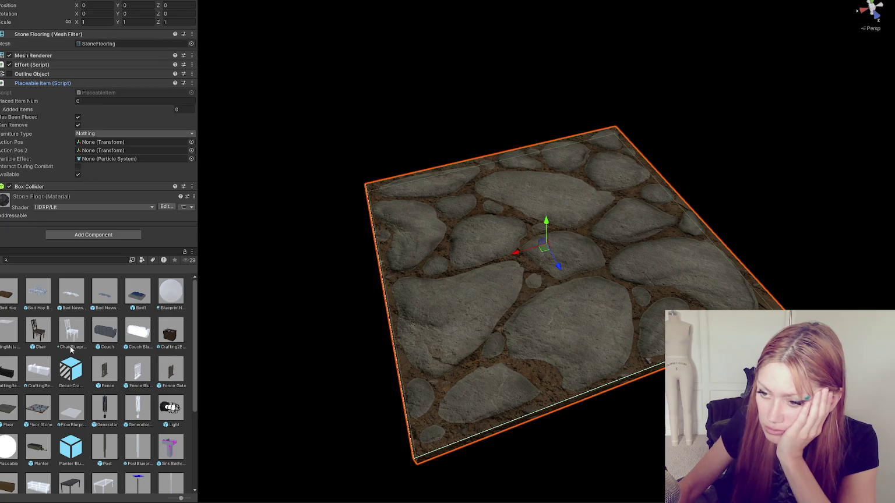
# - Open the Floor prefab, set its layer to Floors, and check its tag list
pyautogui.doubleClick(15, 411)
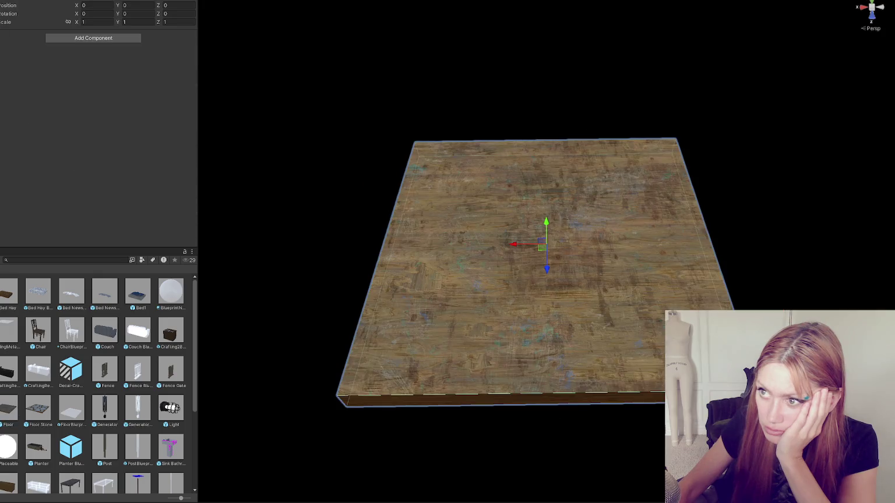
pyautogui.click(152, 2)
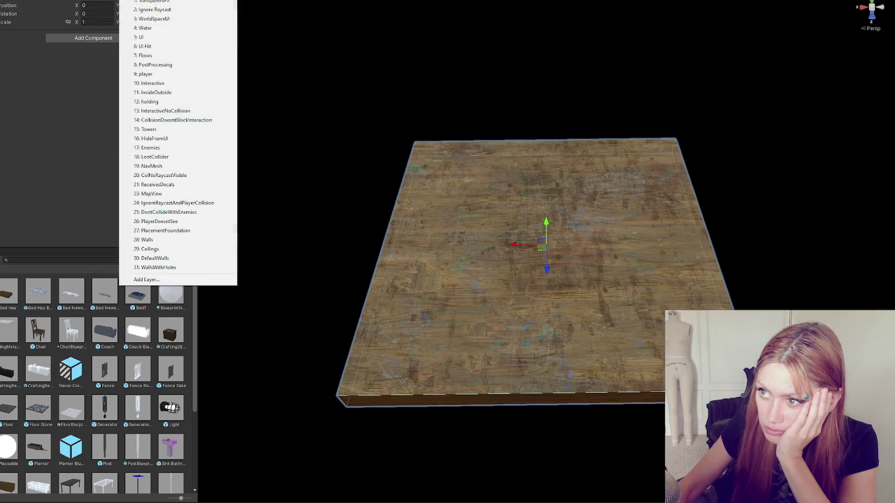
pyautogui.click(143, 56)
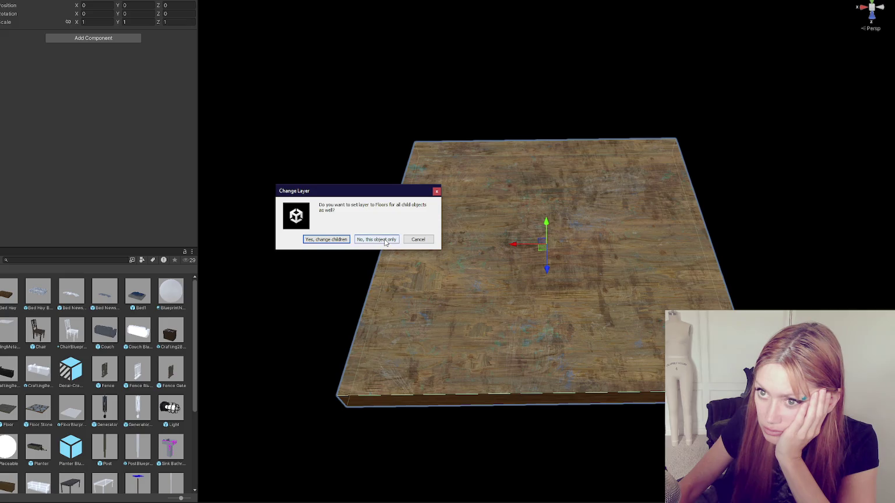
pyautogui.click(414, 239)
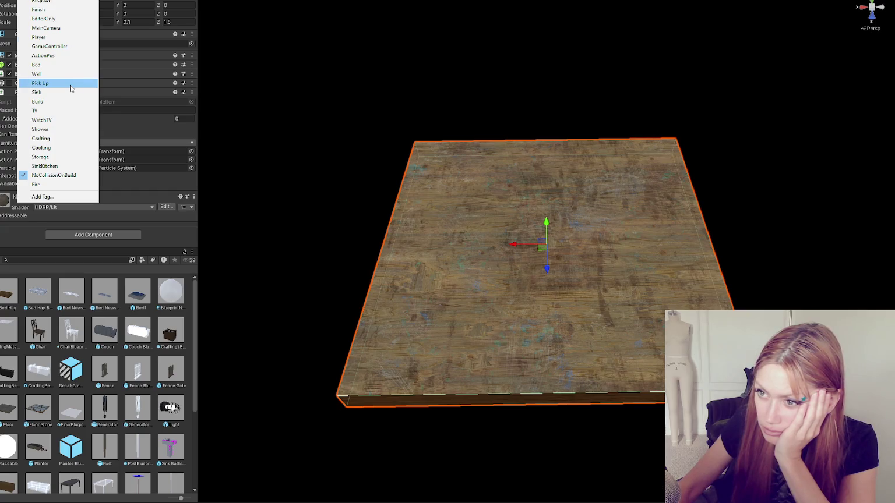
pyautogui.press('Escape')
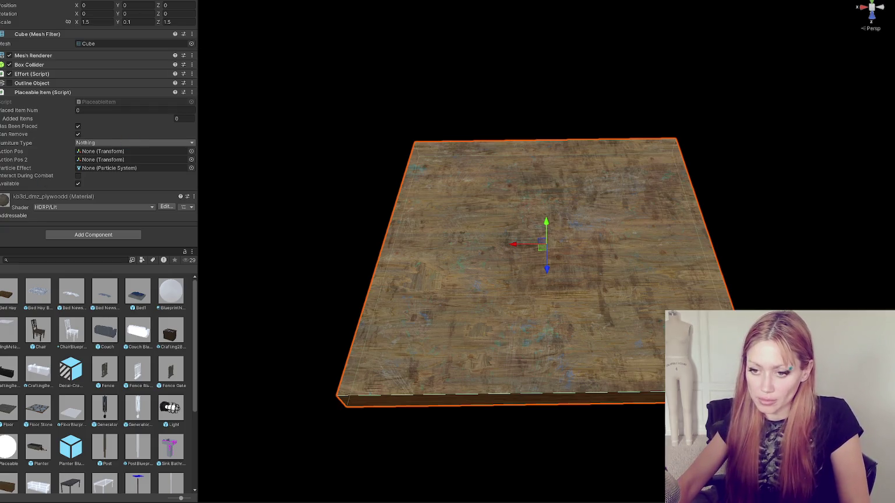
pyautogui.click(1, 347)
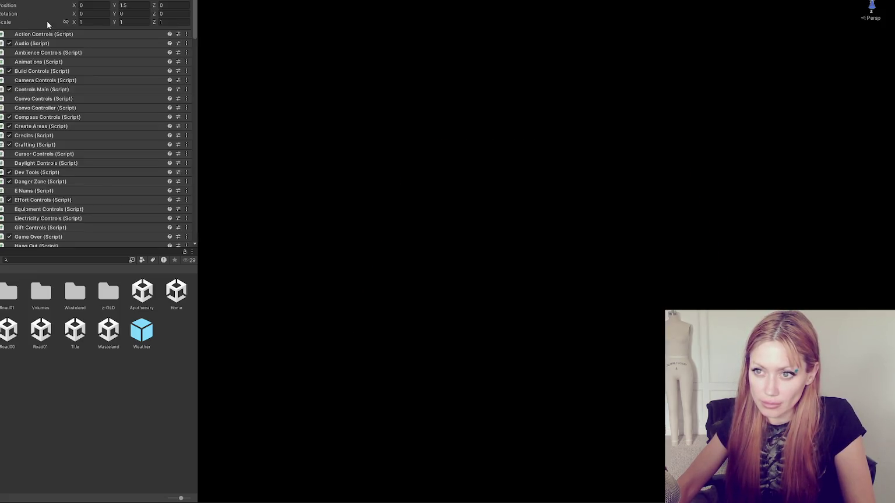
# - Expand Placement Controls and scroll down to the Stone Floor description field
pyautogui.scroll(-5, 109, 168)
pyautogui.click(107, 172)
pyautogui.scroll(-2, 102, 117)
pyautogui.scroll(-10, 100, 83)
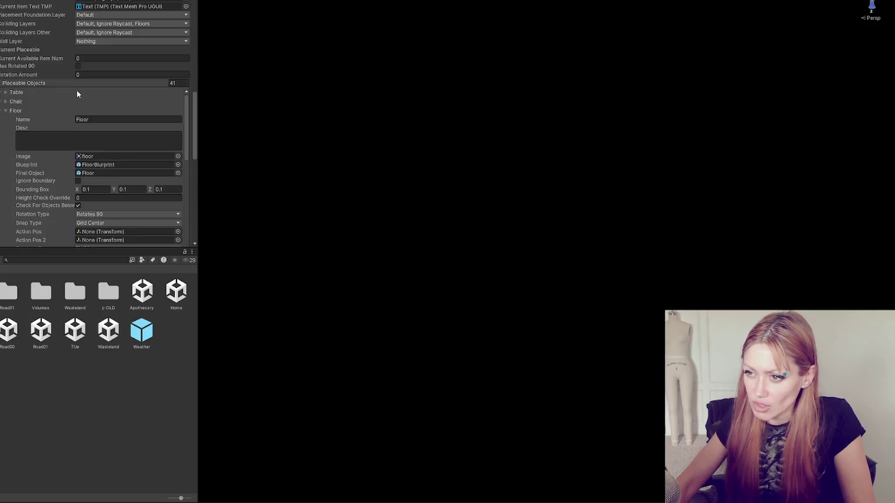
pyautogui.scroll(-6, 163, 150)
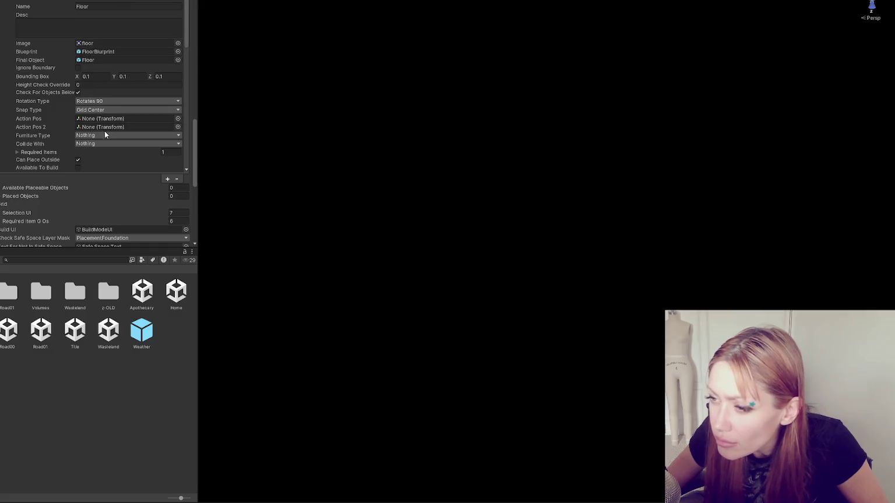
pyautogui.scroll(-15, 163, 69)
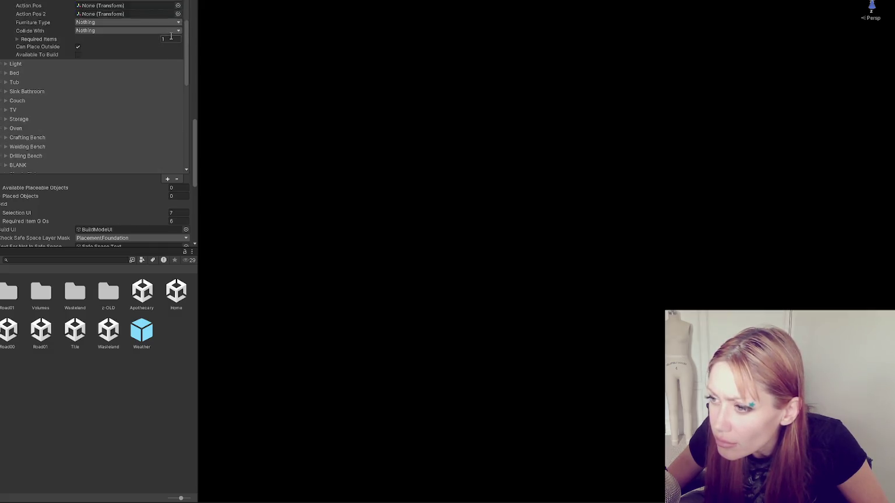
pyautogui.scroll(-5, 158, 71)
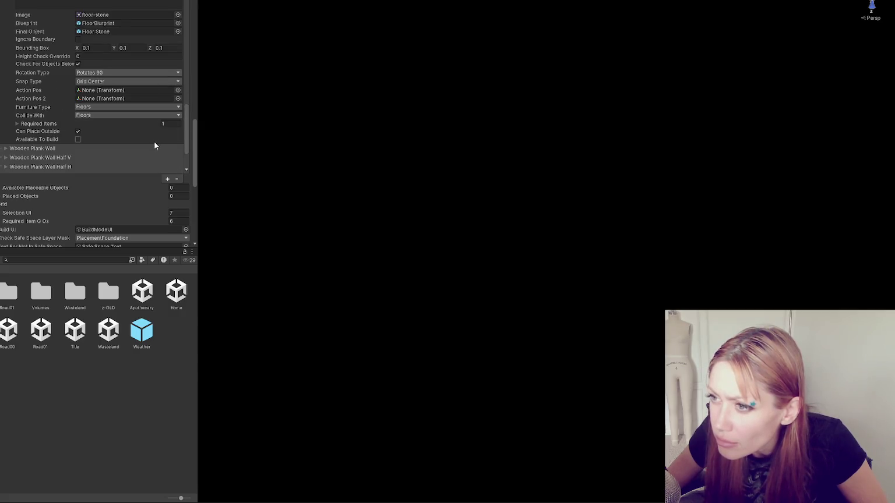
pyautogui.scroll(3, 178, 132)
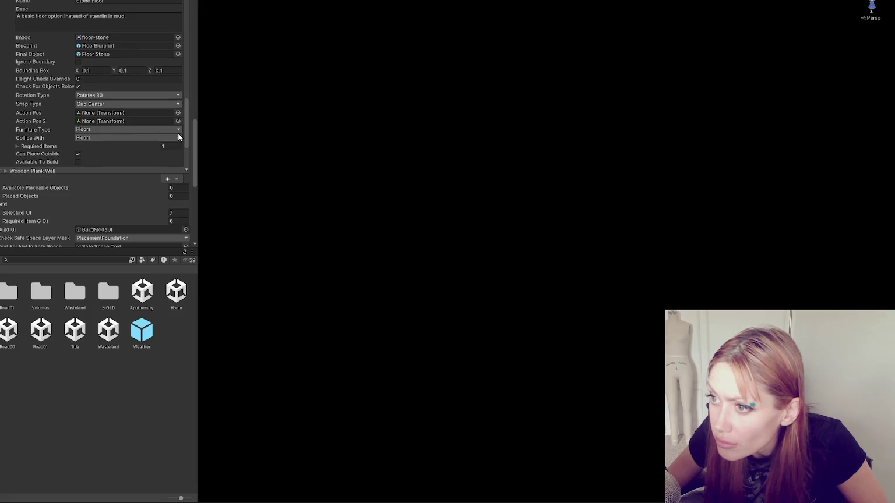
pyautogui.scroll(-3, 179, 136)
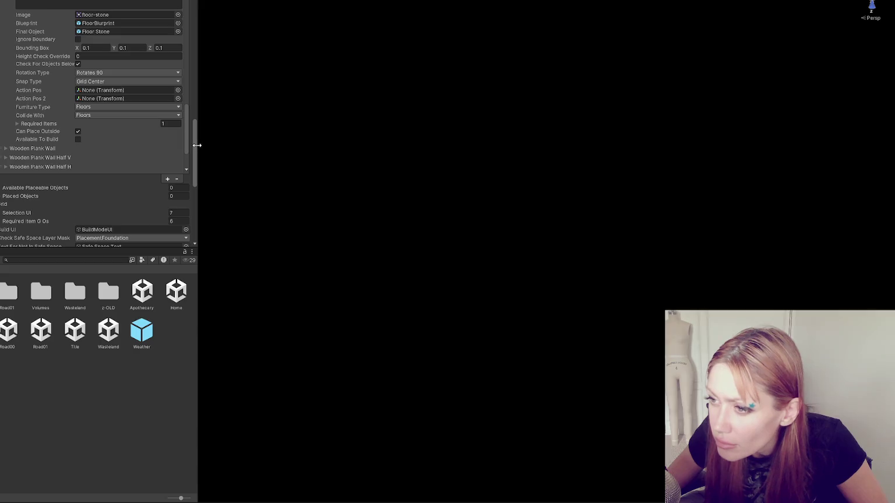
pyautogui.moveTo(194, 150)
pyautogui.mouseDown()
pyautogui.moveTo(211, 43)
pyautogui.moveTo(216, 129)
pyautogui.moveTo(215, 142)
pyautogui.moveTo(189, 141)
pyautogui.moveTo(195, 34)
pyautogui.mouseUp()
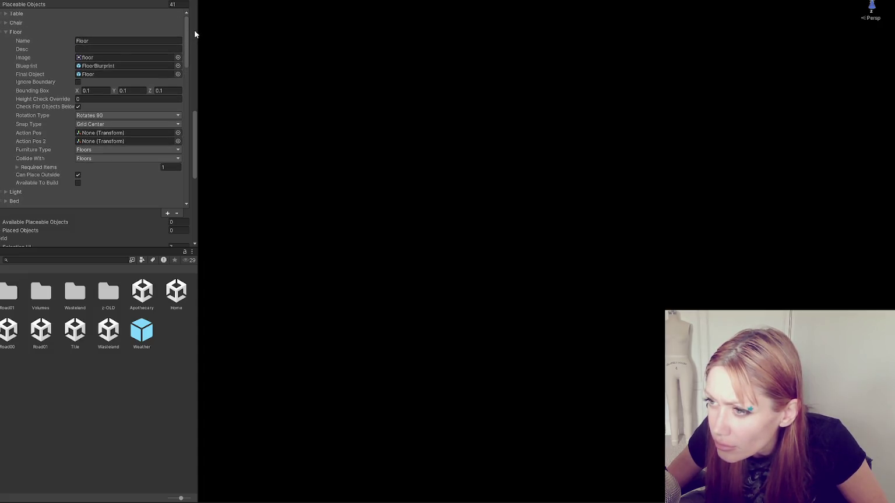
pyautogui.moveTo(194, 34)
pyautogui.mouseDown()
pyautogui.moveTo(185, 167)
pyautogui.moveTo(189, 153)
pyautogui.mouseUp()
# - Correct the description to 'A basic floor option instead of standing in mud.' and widen the Scene view
pyautogui.moveTo(89, 36); pyautogui.dragTo(106, 36)
pyautogui.click(132, 37)
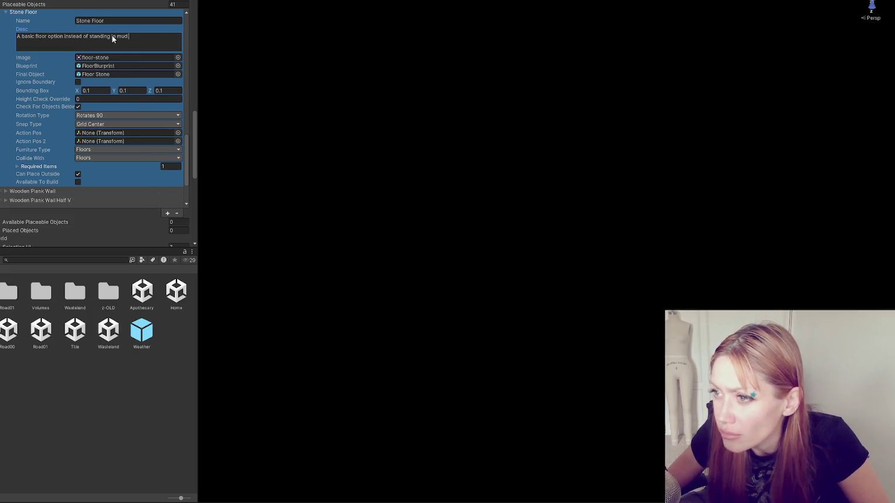
pyautogui.moveTo(187, 144); pyautogui.dragTo(188, 143)
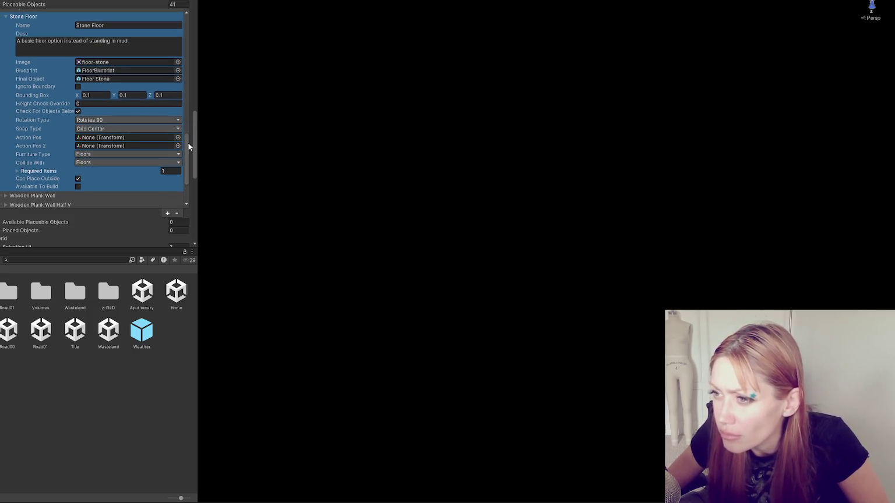
pyautogui.click(82, 418)
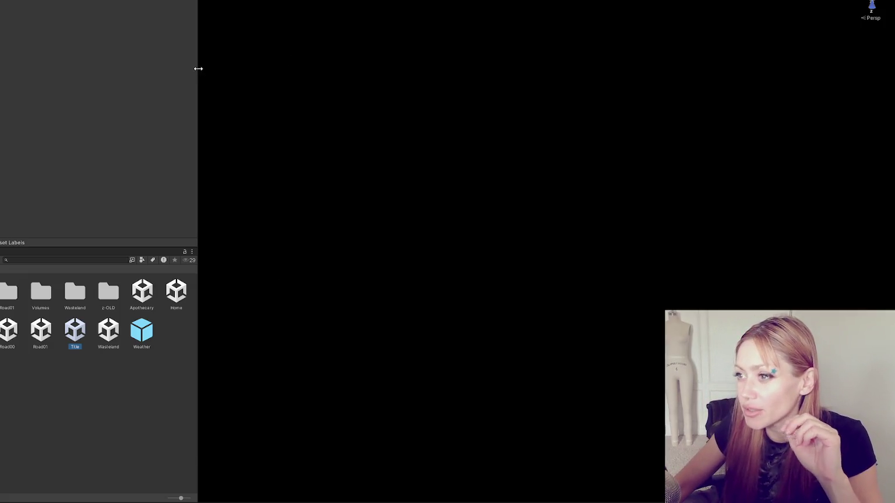
pyautogui.moveTo(198, 69); pyautogui.dragTo(0, 68)
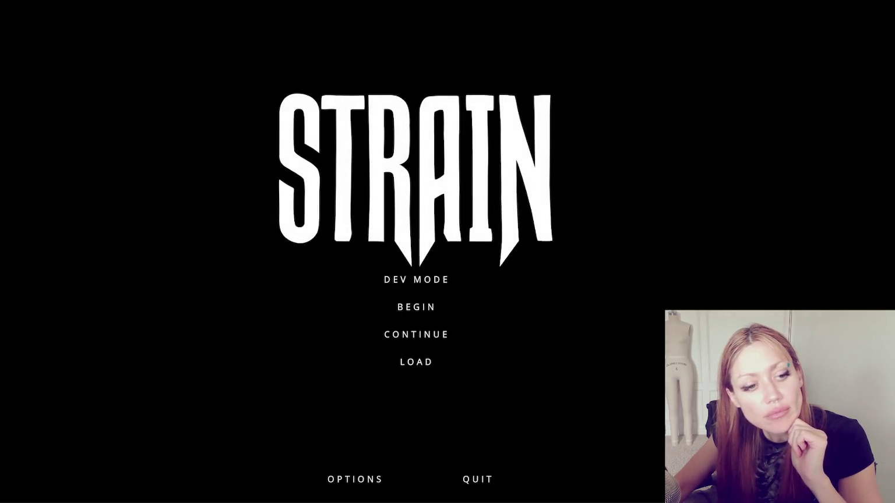
# - Start in DEV MODE and place Floor and Stone Floor tiles side by side
pyautogui.click(416, 282)
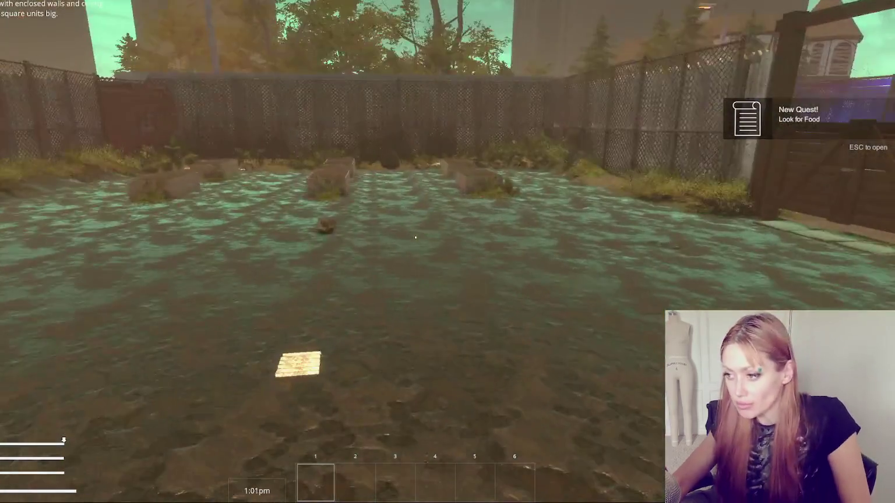
pyautogui.press('Escape')
pyautogui.click(599, 30)
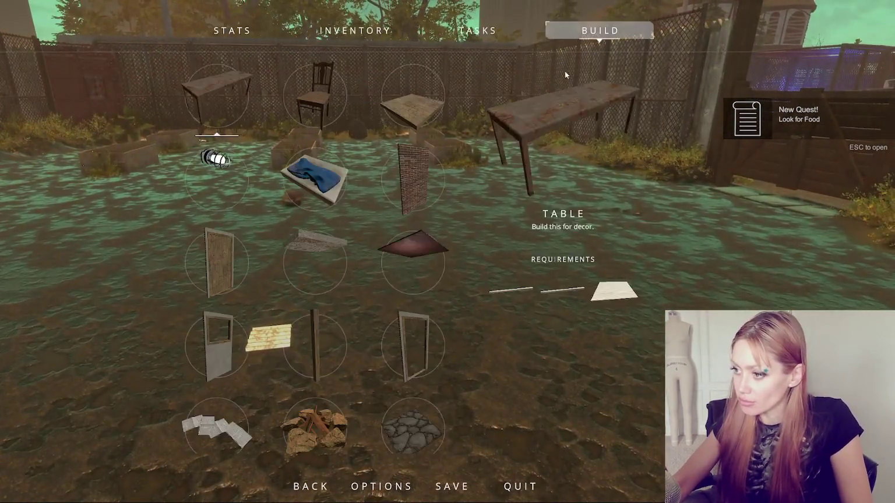
pyautogui.click(344, 205)
pyautogui.click(448, 252)
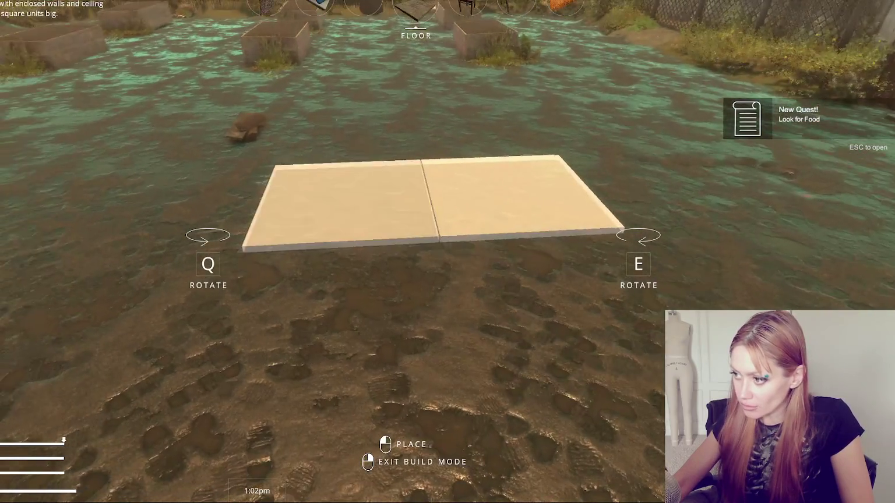
pyautogui.scroll(-3, 448, 252)
pyautogui.scroll(-1, 448, 252)
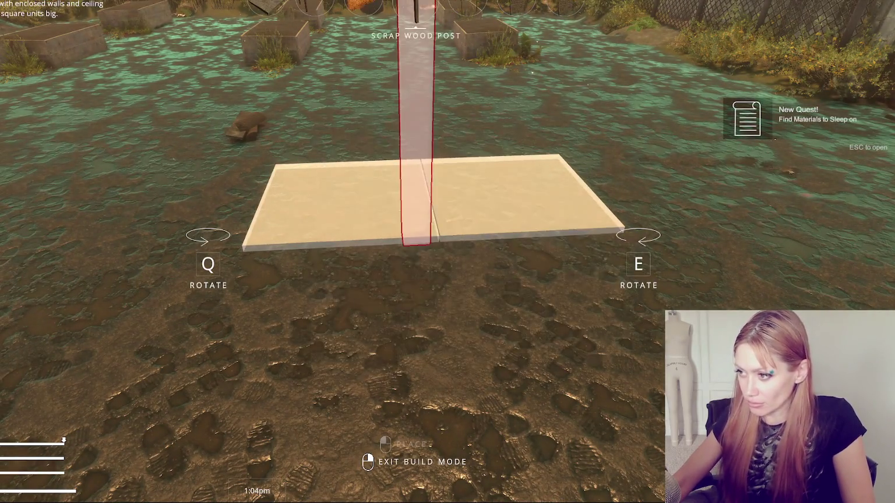
pyautogui.scroll(-3, 447, 251)
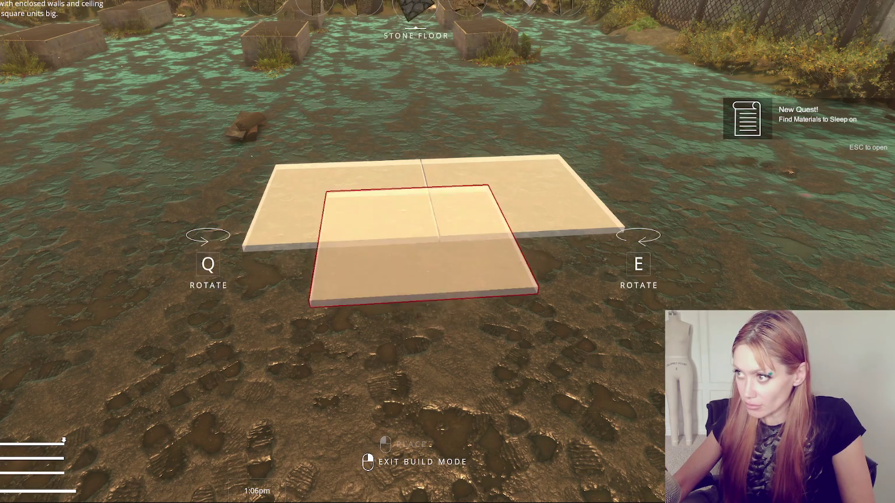
pyautogui.click(447, 252)
pyautogui.click(447, 252)
pyautogui.rightClick(448, 252)
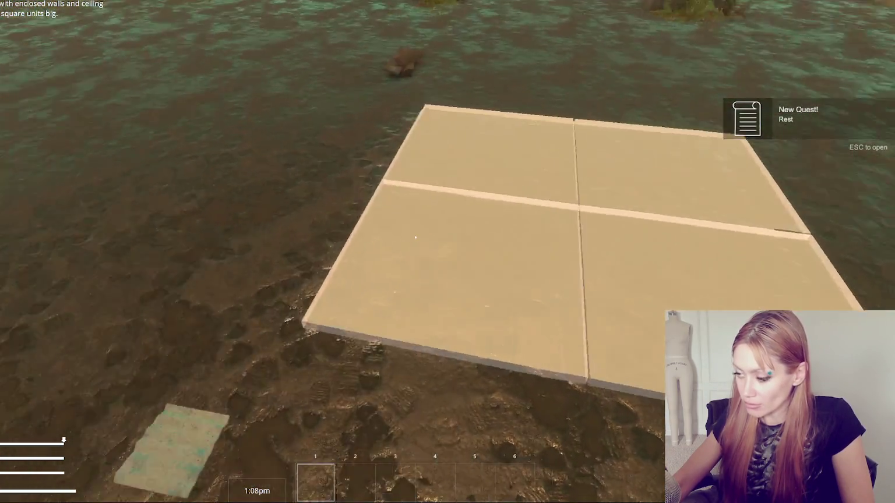
# - Lay the picked-up stone and wooden board as floor tiles beside the others
pyautogui.press('e')
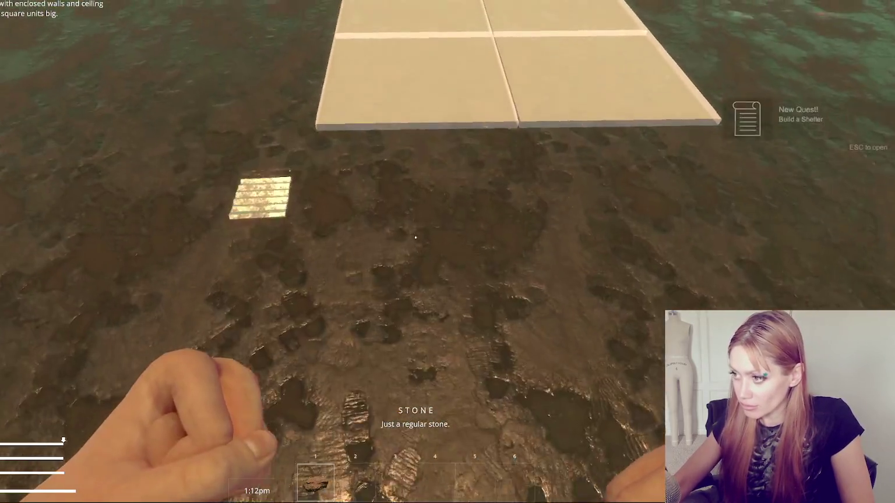
pyautogui.click(415, 237)
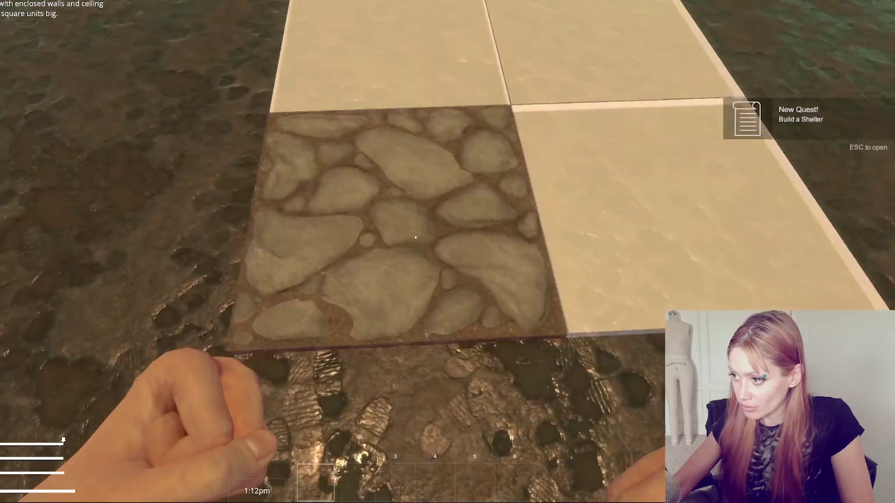
pyautogui.press('Escape')
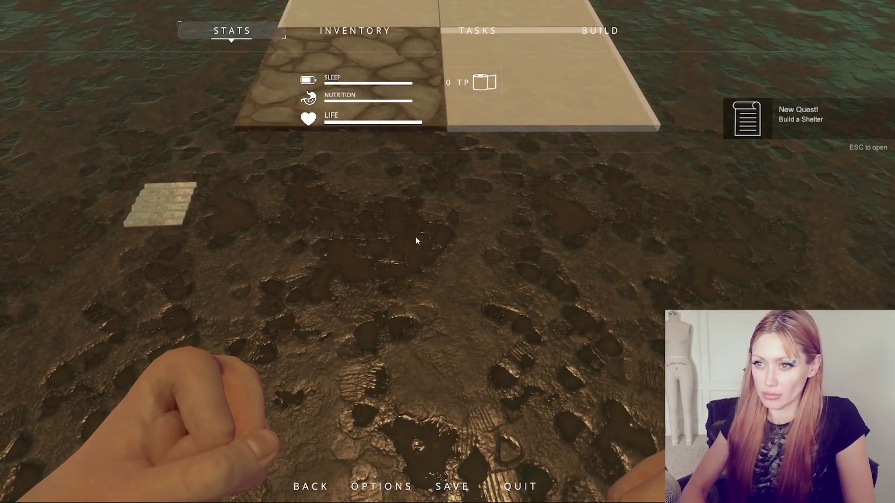
pyautogui.press('Escape')
pyautogui.click(416, 237)
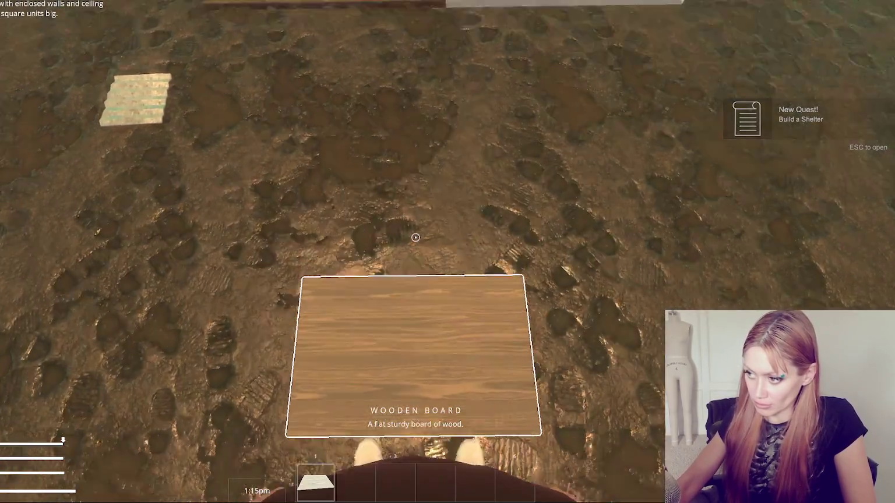
pyautogui.press('e')
pyautogui.click(415, 236)
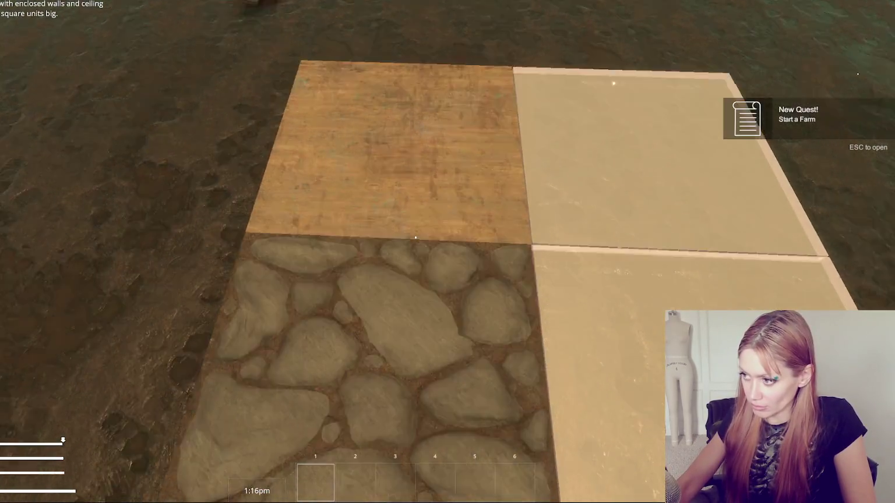
# - Re-enter build mode, exit without placing, pause, and centre the Scene view on the bottom-right grey tile
pyautogui.press('b')
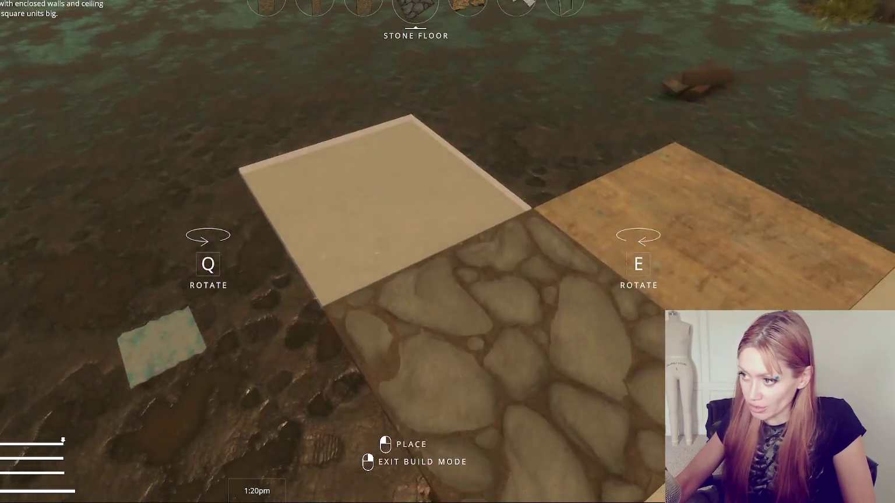
pyautogui.scroll(-5, 447, 252)
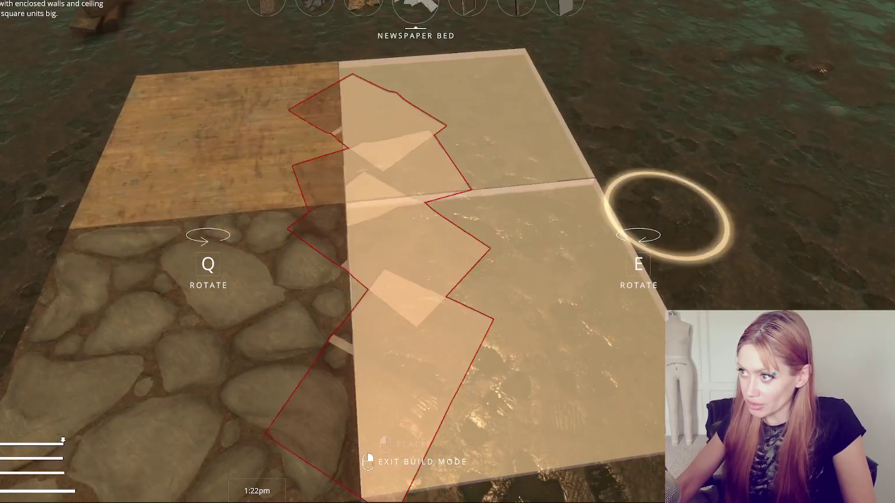
pyautogui.scroll(-2, 447, 251)
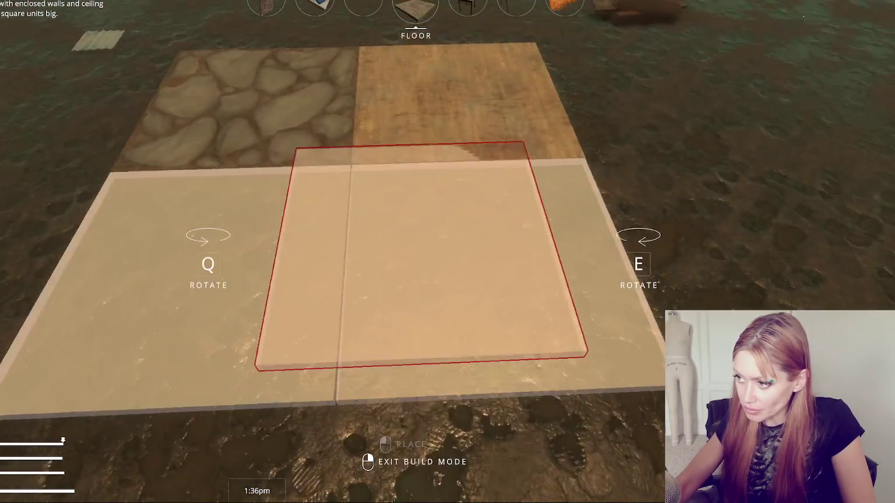
pyautogui.rightClick(415, 237)
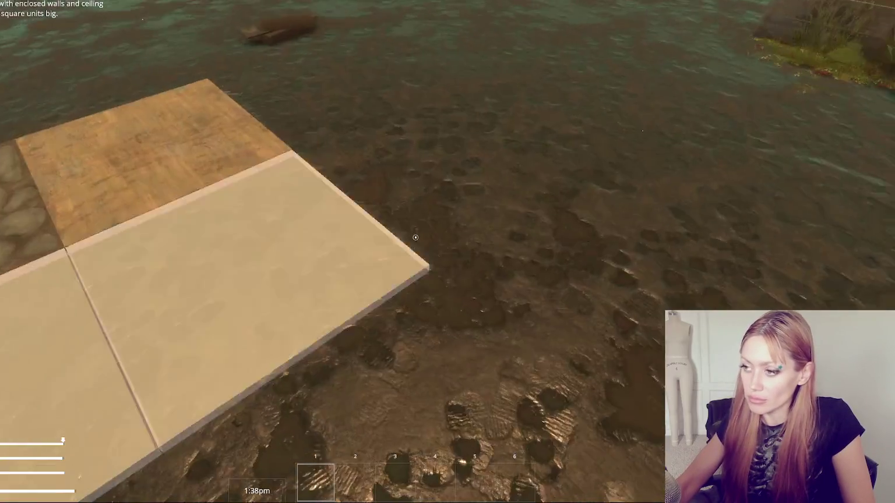
pyautogui.press('Escape')
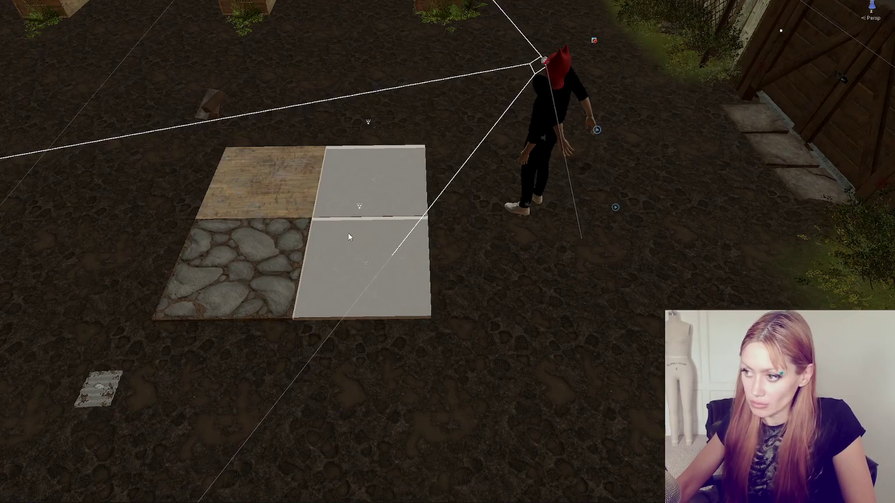
pyautogui.click(348, 233)
pyautogui.scroll(3, 348, 233)
pyautogui.press('f')
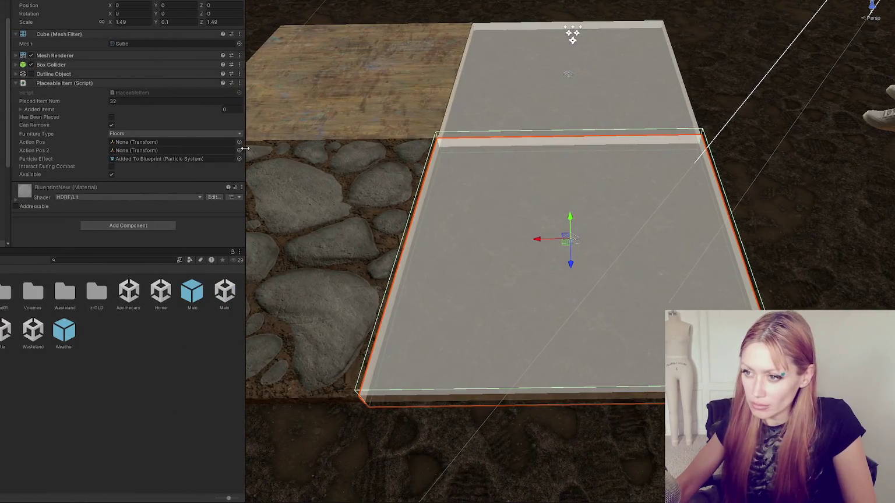
# - Compare the grey, stone and wooden plank tiles' Placeable Item settings, ending on the wooden tile, then switch to Game view
pyautogui.click(487, 118)
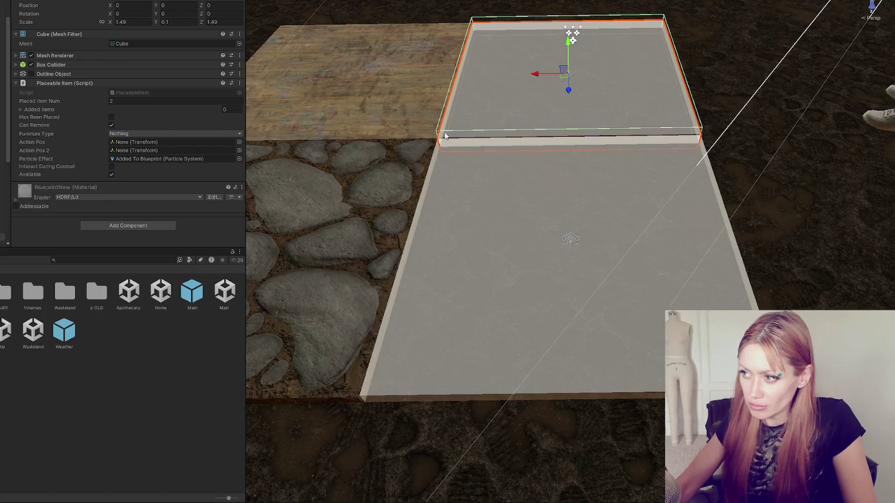
pyautogui.click(378, 167)
pyautogui.click(386, 117)
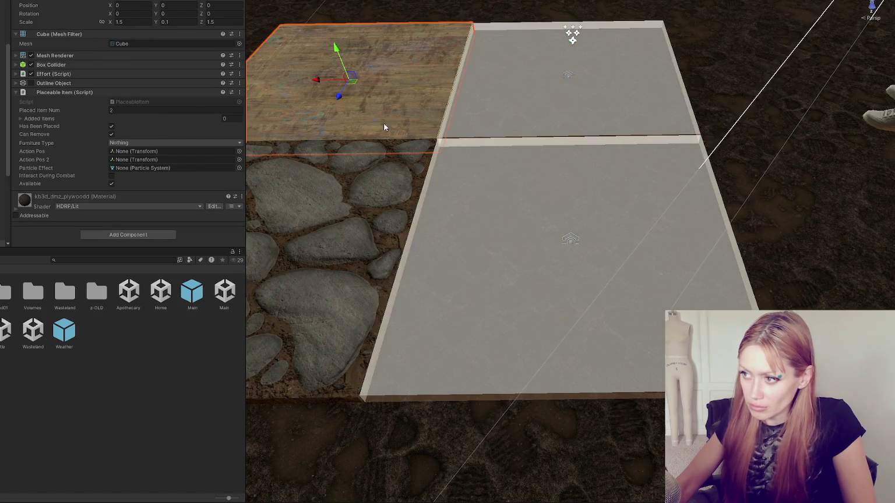
pyautogui.click(378, 169)
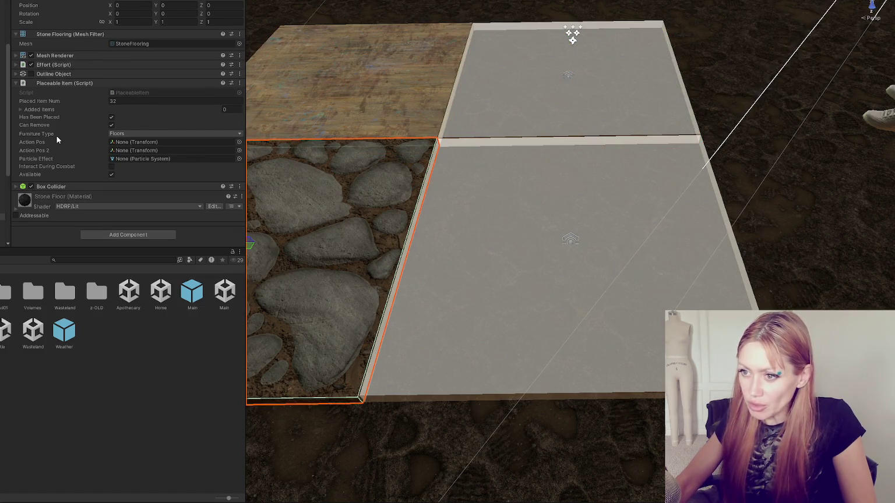
pyautogui.click(555, 191)
pyautogui.click(383, 212)
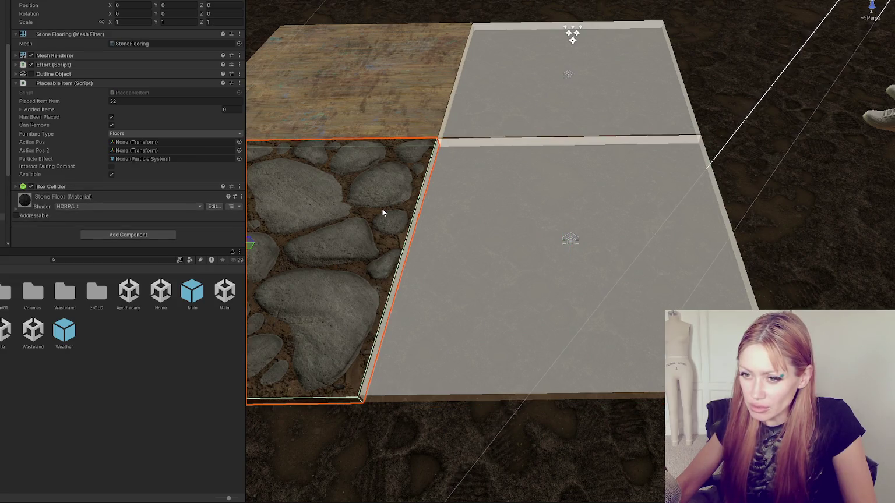
pyautogui.click(501, 212)
pyautogui.click(521, 102)
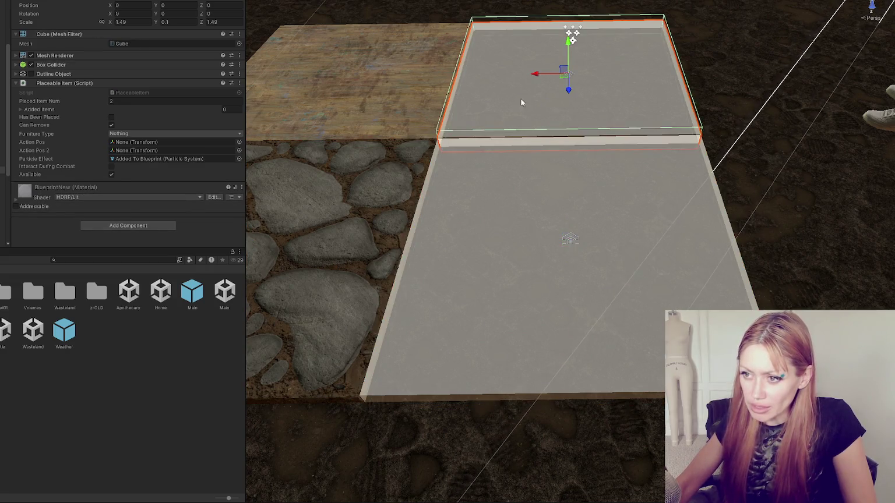
pyautogui.click(388, 86)
pyautogui.click(513, 99)
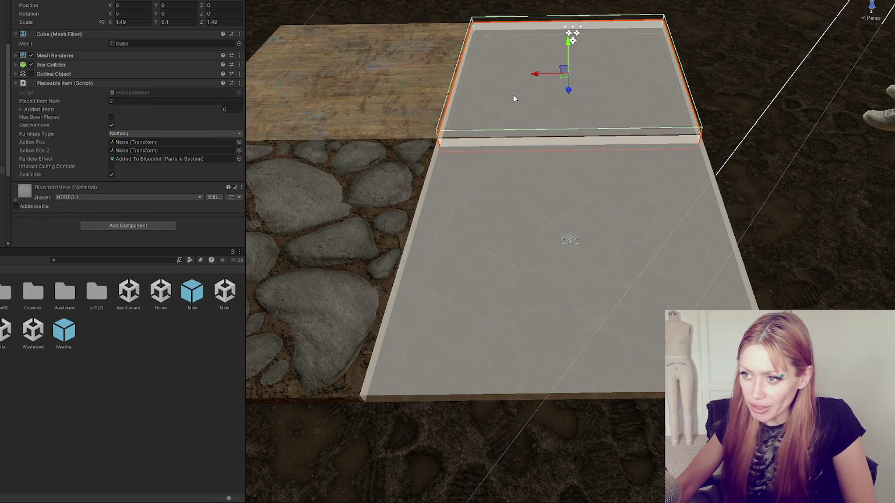
pyautogui.click(409, 105)
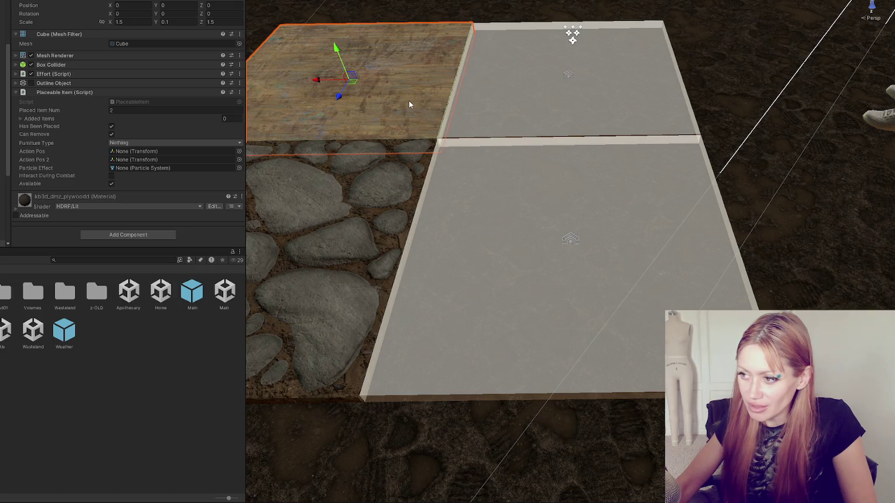
pyautogui.click(551, 108)
pyautogui.click(528, 190)
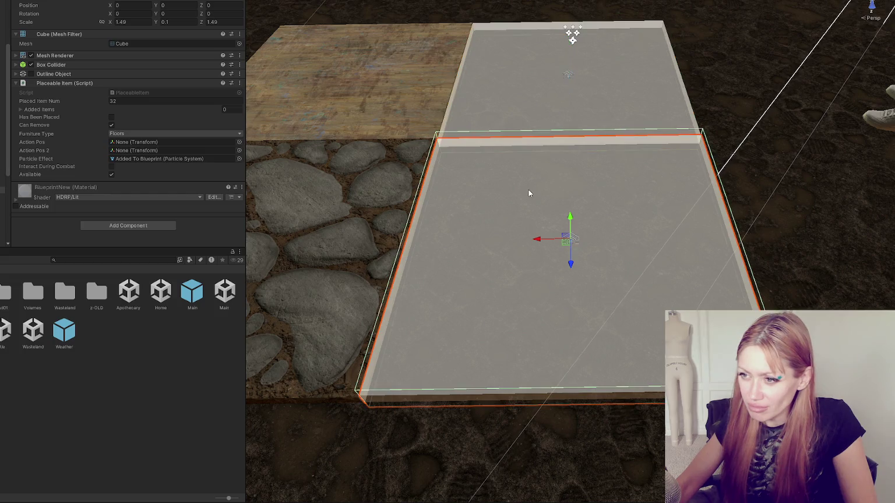
pyautogui.click(399, 190)
pyautogui.click(410, 117)
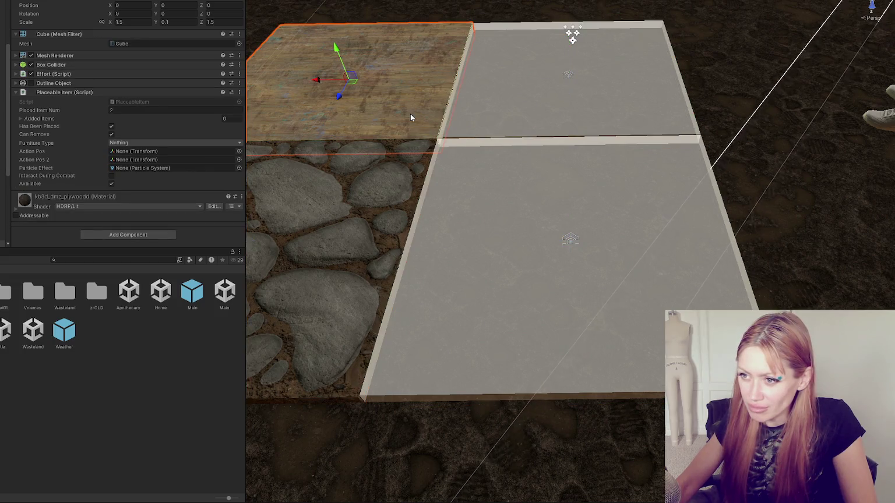
pyautogui.click(547, 118)
pyautogui.click(544, 197)
pyautogui.click(564, 139)
pyautogui.click(564, 149)
pyautogui.click(559, 140)
pyautogui.click(423, 119)
pyautogui.click(383, 185)
pyautogui.click(384, 183)
pyautogui.click(382, 189)
pyautogui.click(407, 121)
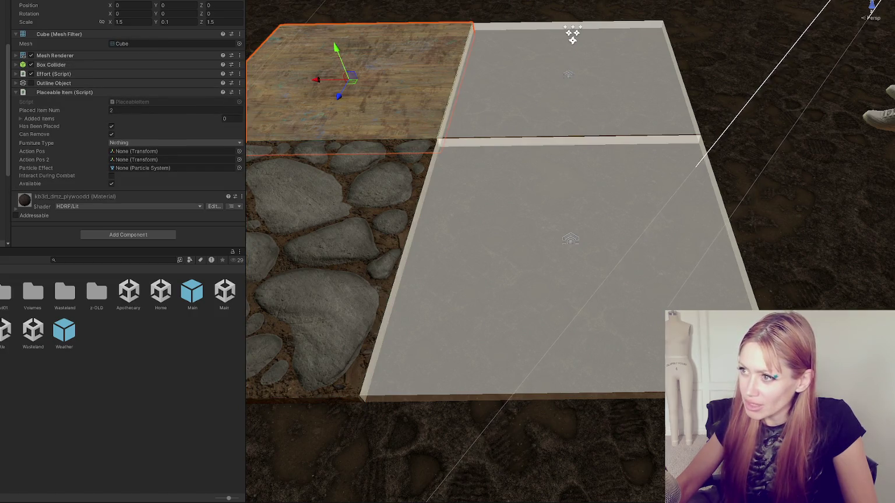
pyautogui.hotkey('ctrl', '2')
# - Place a wall at the floor corner from the build menu
pyautogui.press('e')
pyautogui.press('e')
pyautogui.press('e')
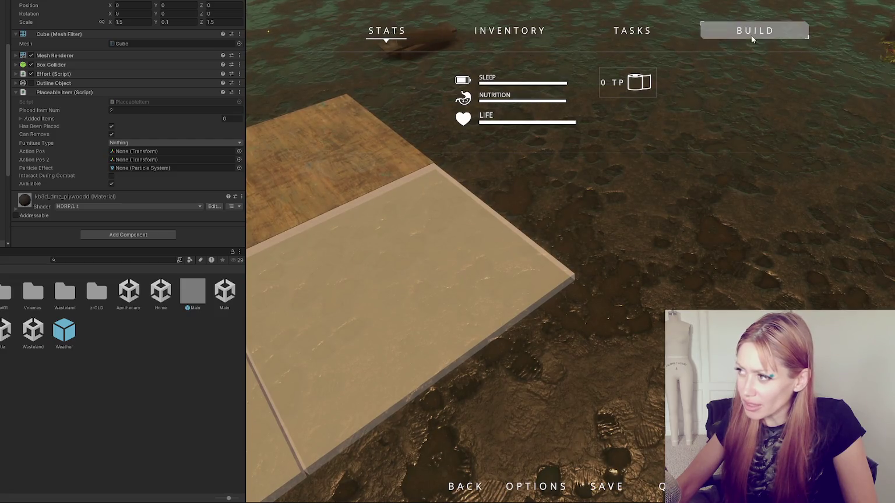
pyautogui.click(567, 177)
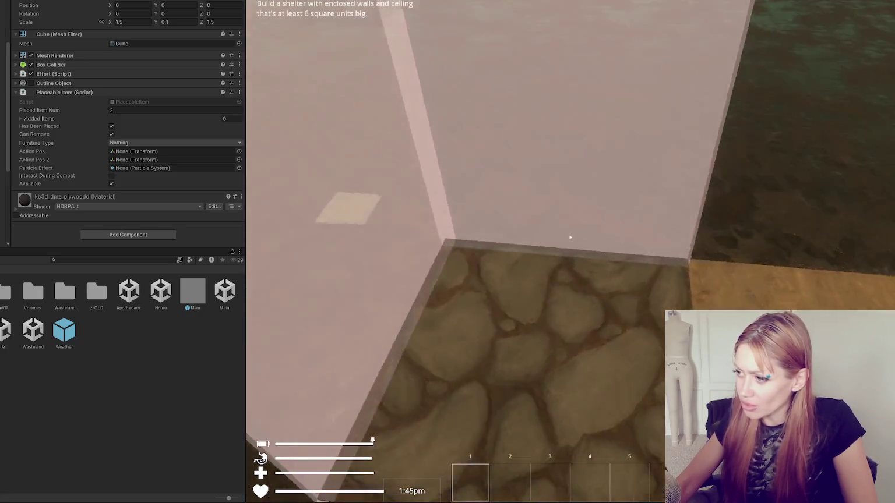
pyautogui.click(570, 236)
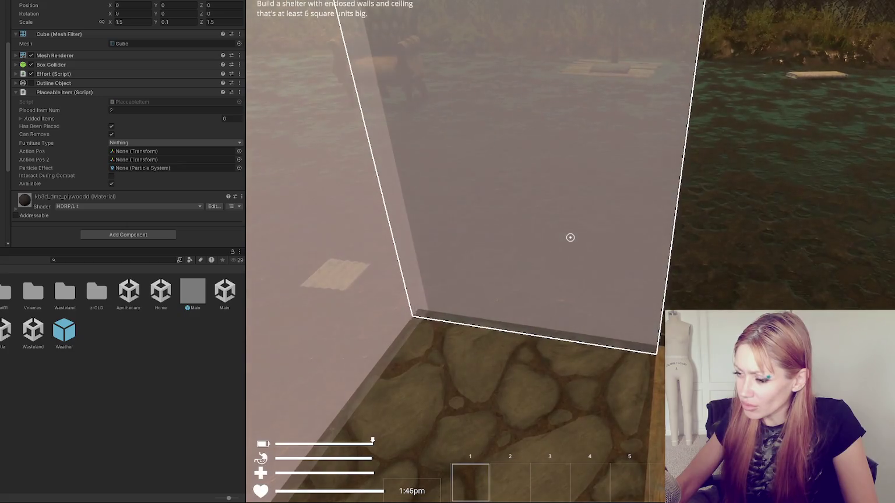
pyautogui.press('s')
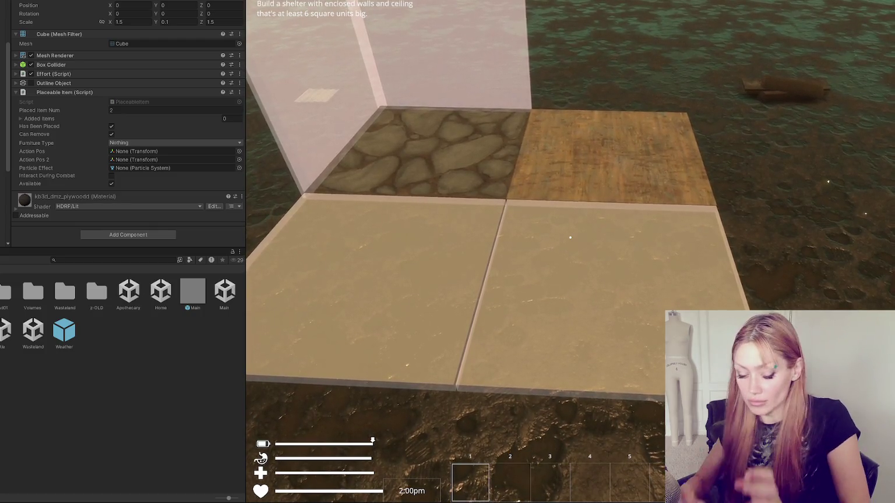
# - Test a floor preview near the wall corner and existing tiles, then exit build mode
pyautogui.press('b')
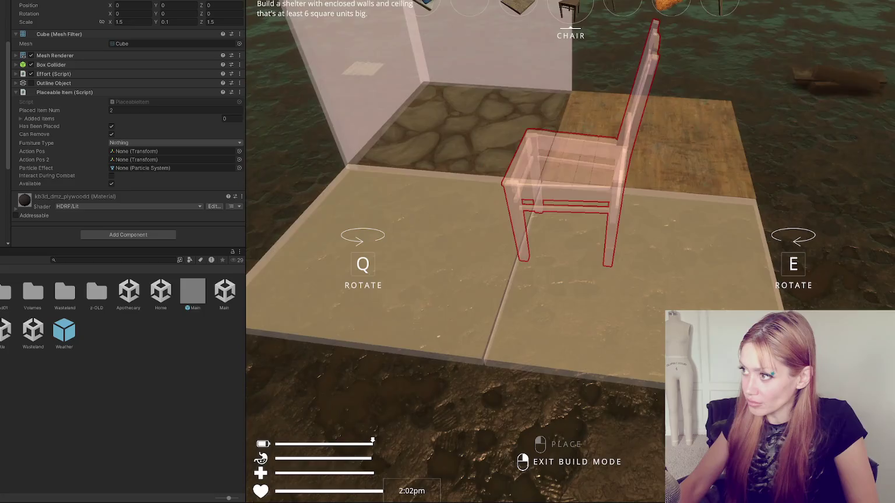
pyautogui.scroll(1, 571, 250)
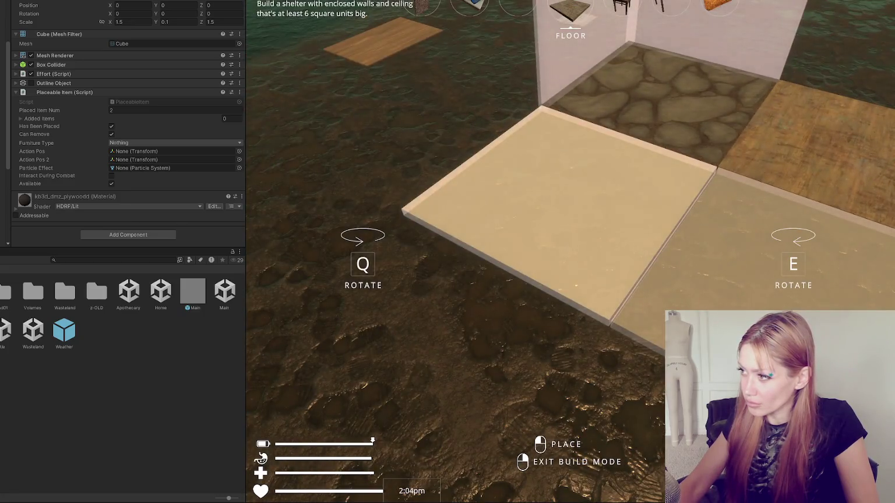
pyautogui.press('w')
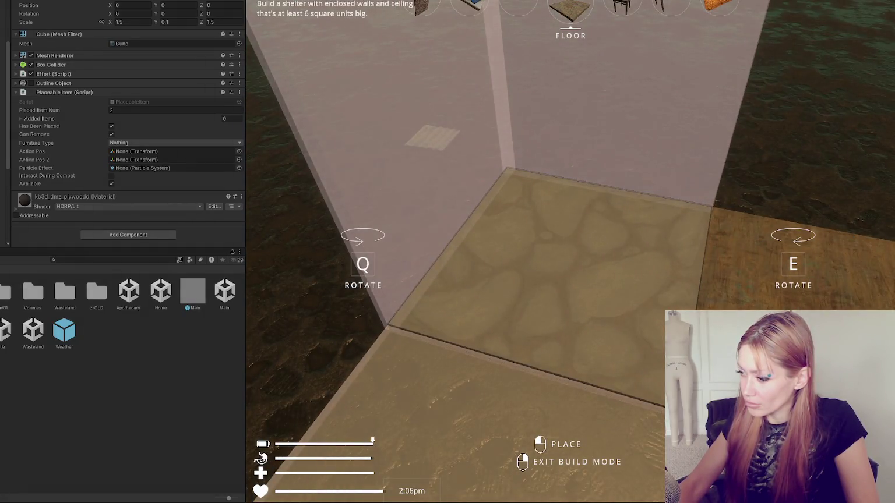
pyautogui.press('s')
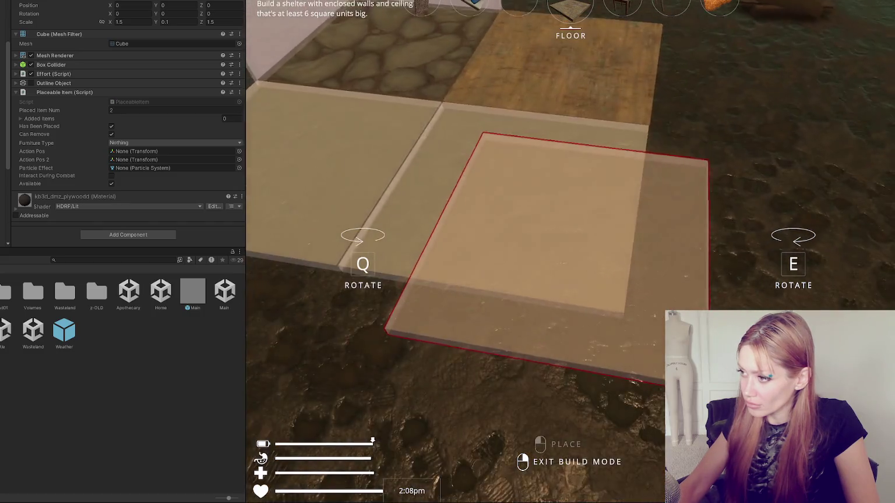
pyautogui.press('w')
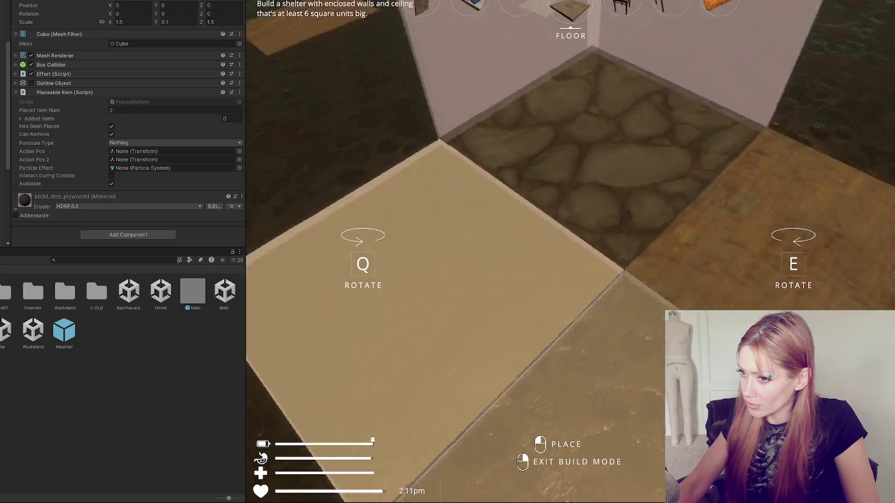
pyautogui.rightClick(570, 237)
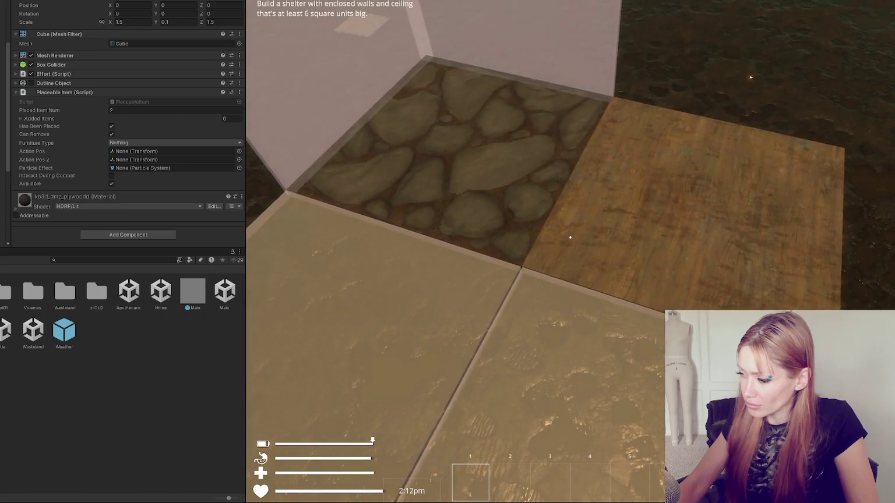
# - Cycle to Floor and Stone Floor to test placement over the tiles, then pause and return to Scene view
pyautogui.press('b')
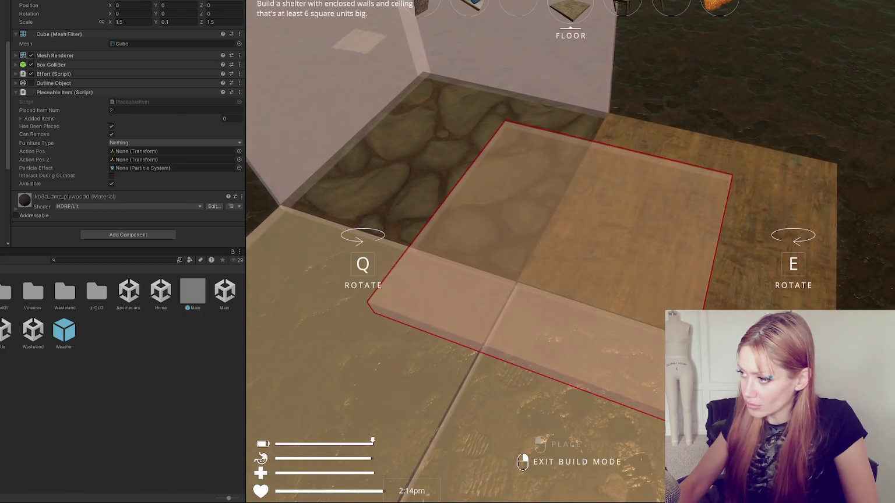
pyautogui.scroll(-3, 570, 252)
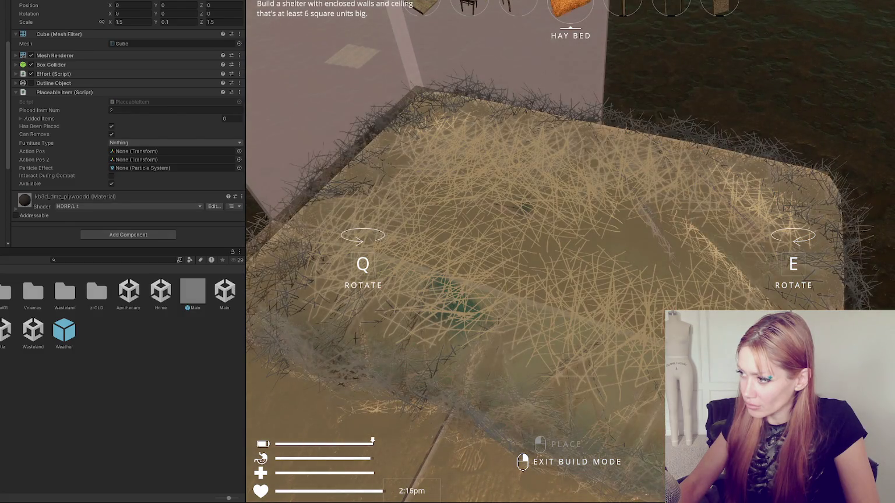
pyautogui.scroll(-2, 570, 251)
pyautogui.scroll(-1, 570, 251)
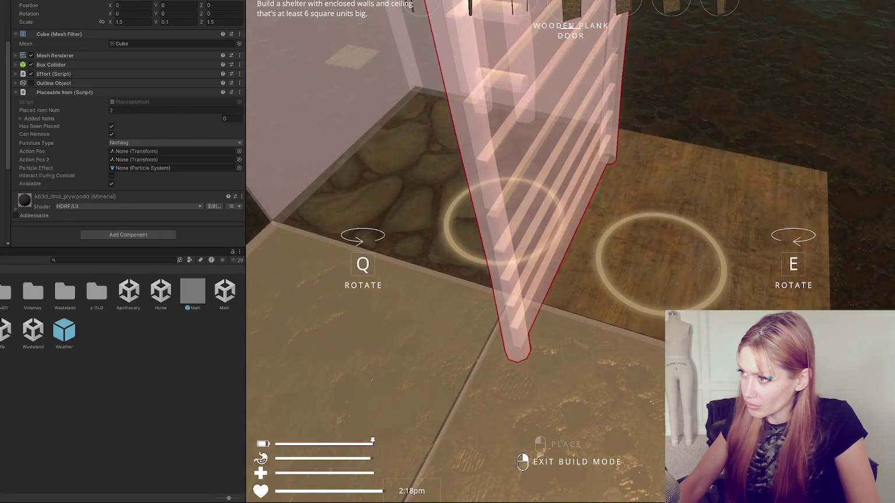
pyautogui.scroll(-1, 570, 252)
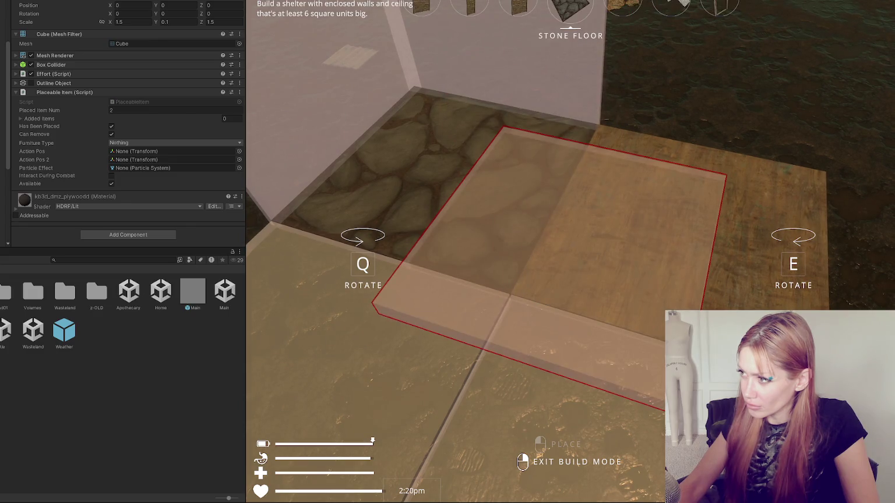
pyautogui.press('s')
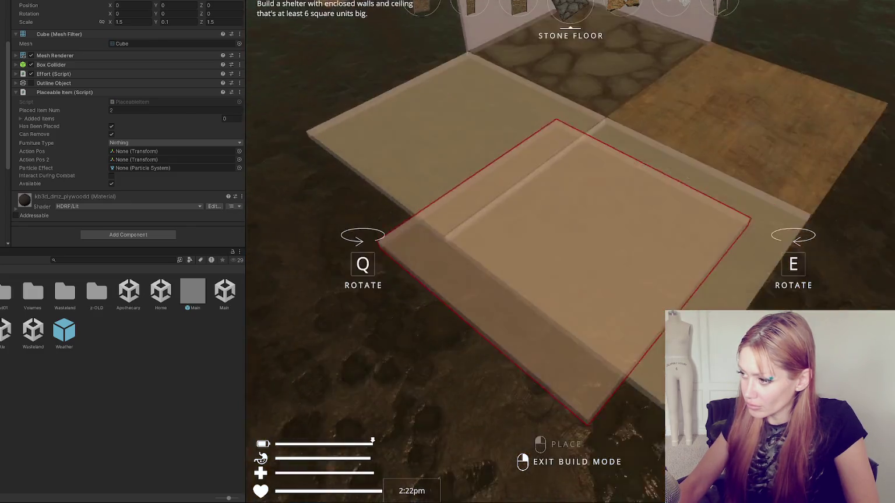
pyautogui.press('w')
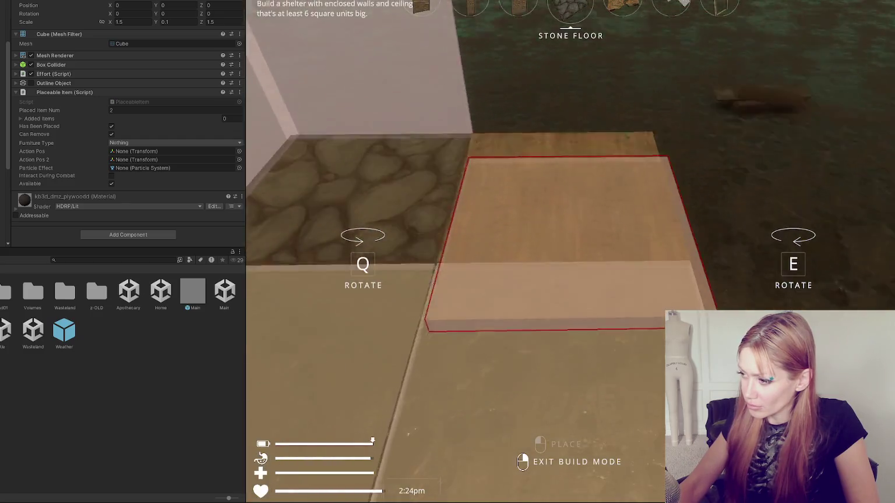
pyautogui.scroll(-3, 571, 252)
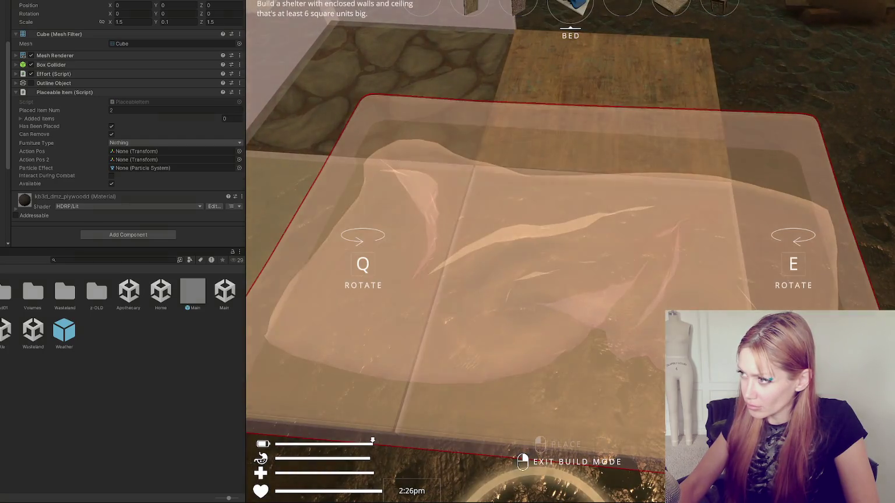
pyautogui.scroll(-2, 570, 252)
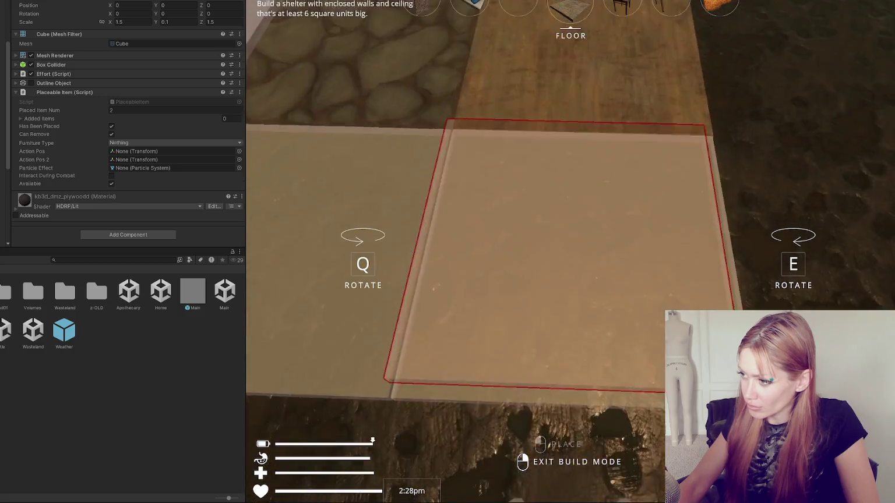
pyautogui.rightClick(570, 238)
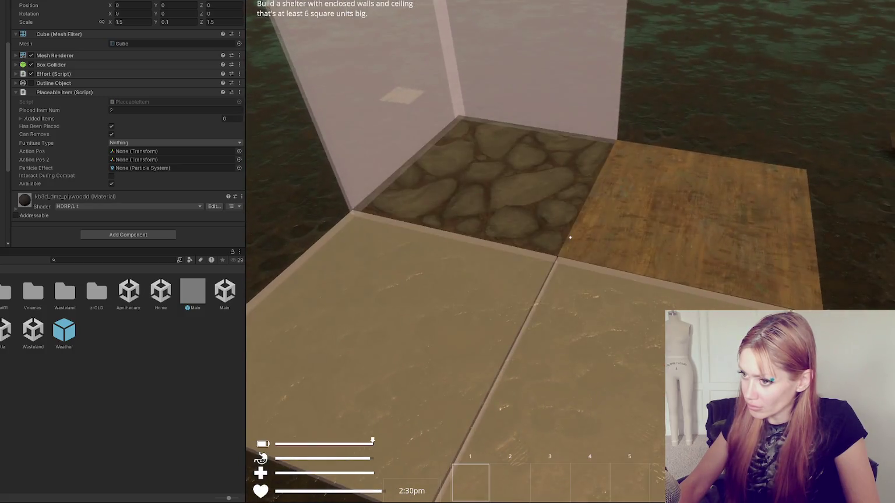
pyautogui.press('s')
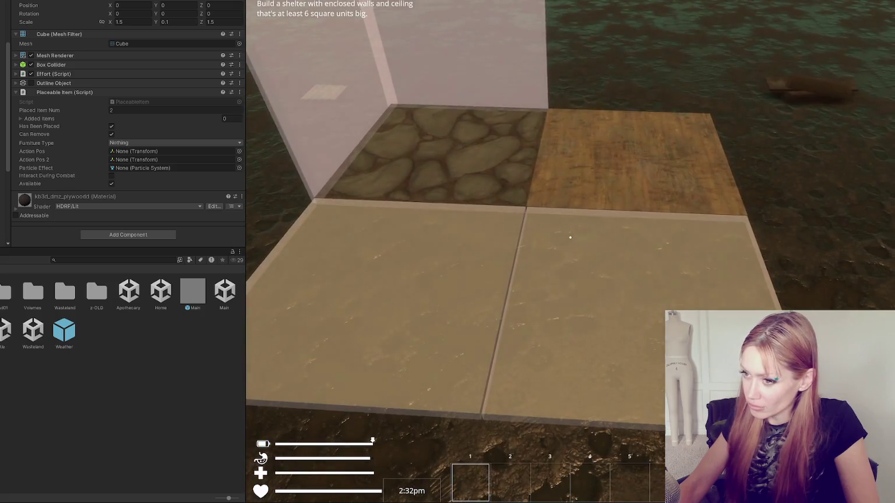
pyautogui.press('Escape')
pyautogui.hotkey('ctrl', '1')
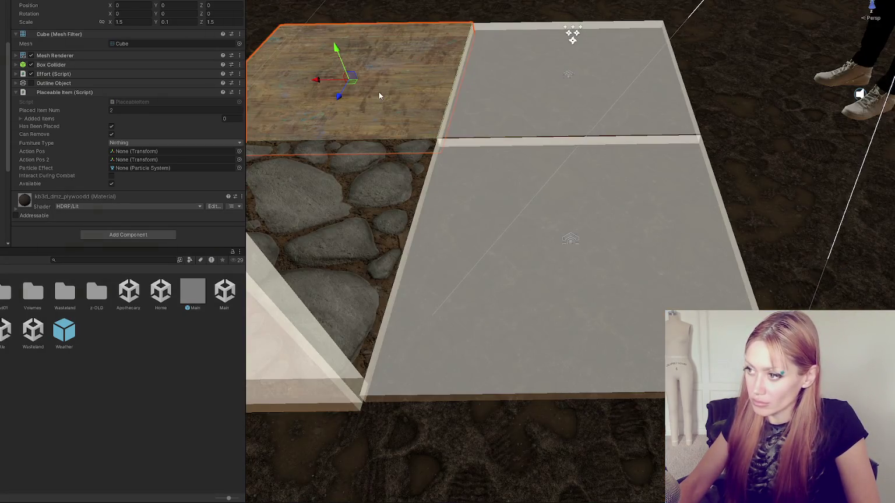
# - Frame the Stone Flooring tile, review its Furniture Type choices, then select the plywood tile
pyautogui.click(337, 193)
pyautogui.press('f')
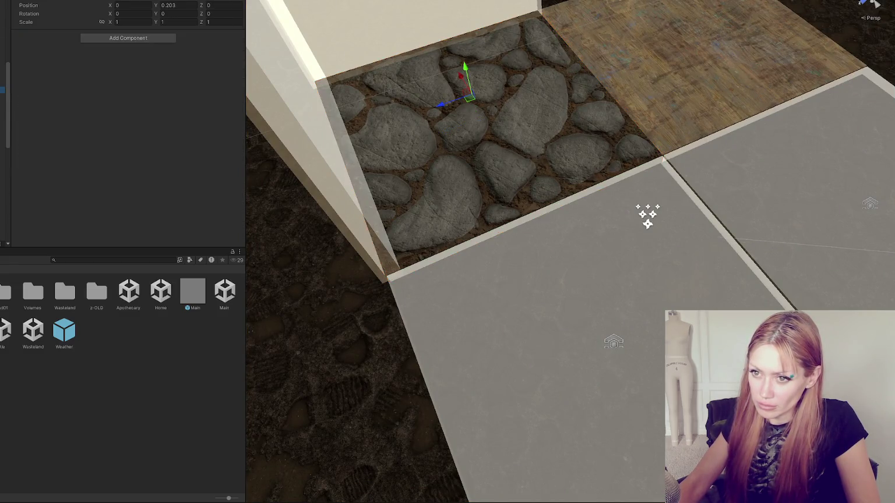
pyautogui.click(226, 134)
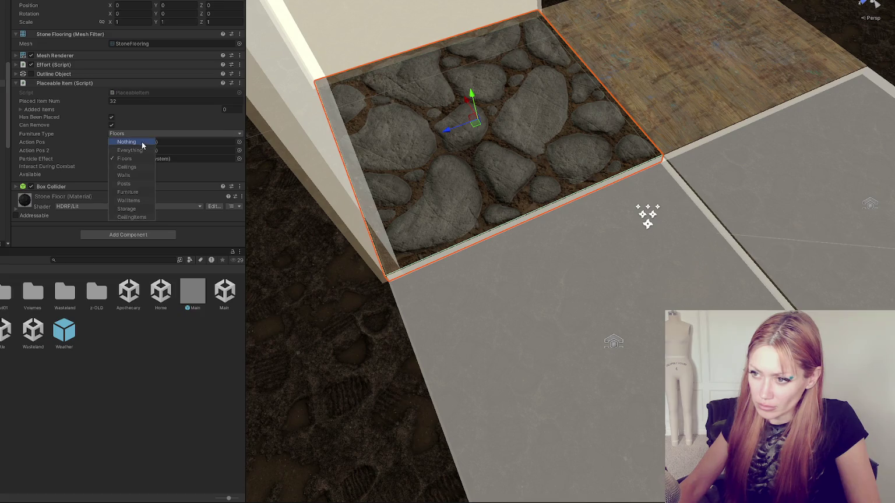
pyautogui.click(662, 156)
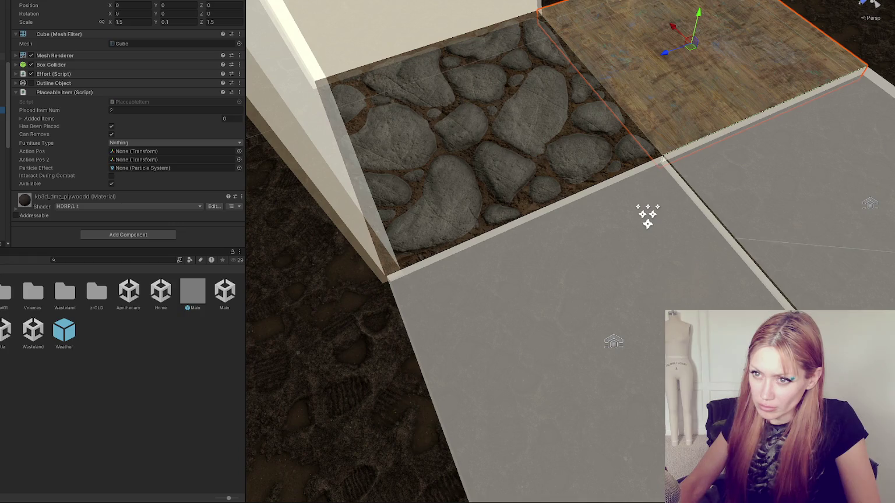
# - Check the grey floor tile's Furniture Type, then retest Floor placement in build mode and pause the game
pyautogui.click(869, 203)
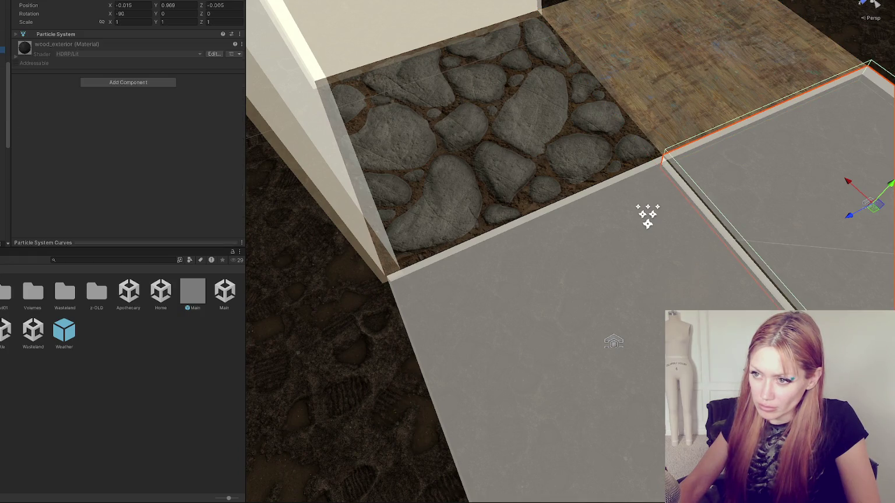
pyautogui.click(613, 342)
pyautogui.click(166, 133)
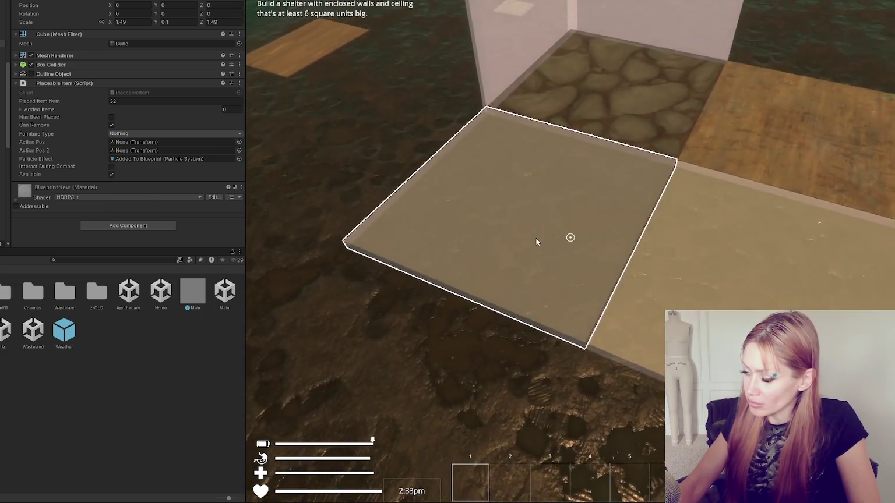
pyautogui.click(559, 237)
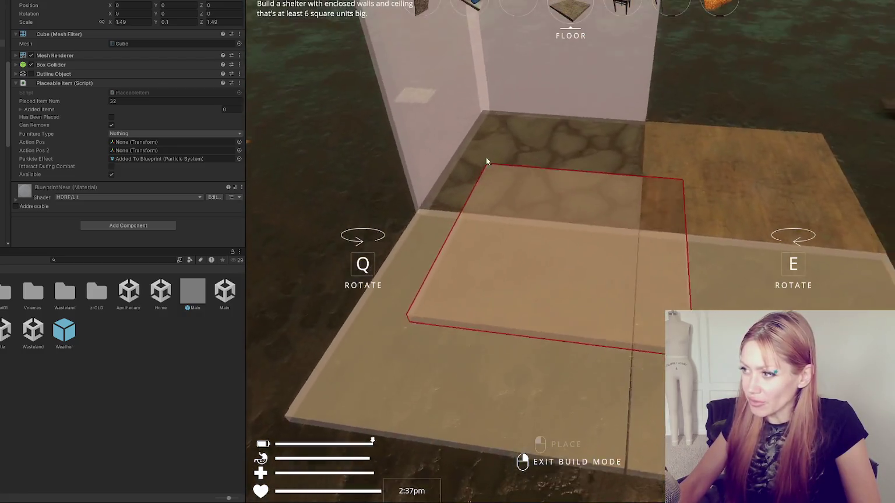
pyautogui.press('Escape')
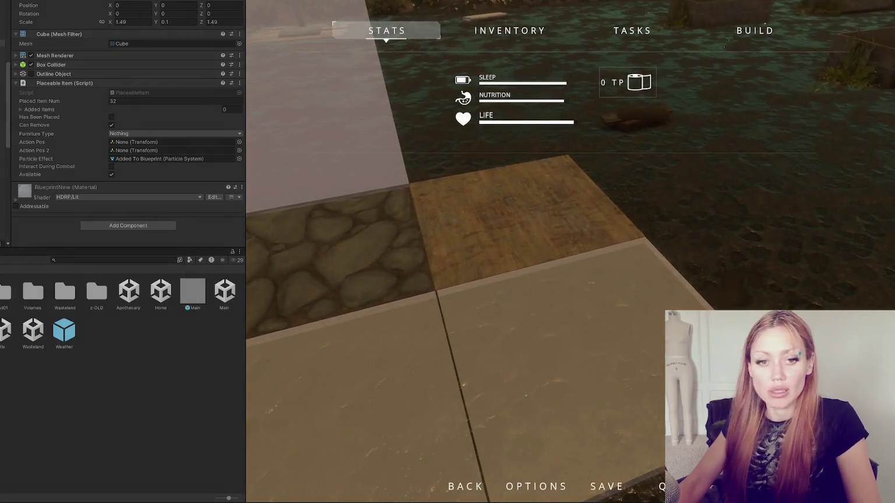
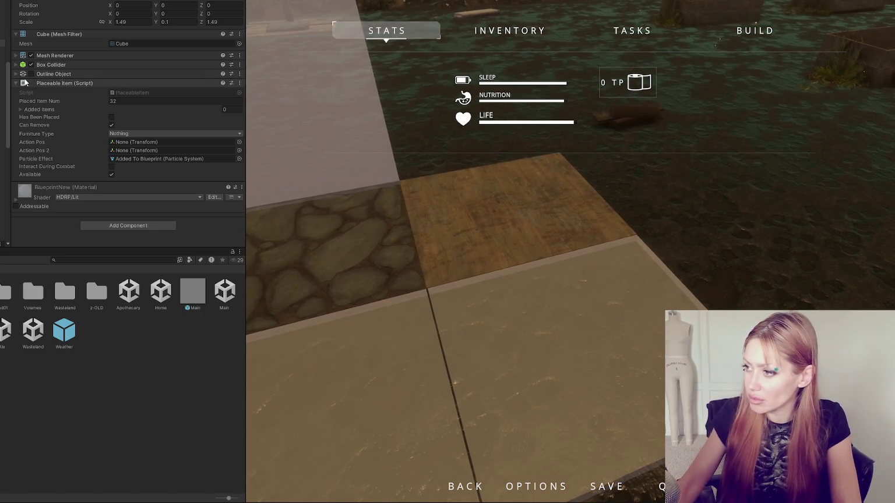
# - Try placing a floor tile beside the existing floors in play mode, then deselect the blueprint cube
pyautogui.press('Escape')
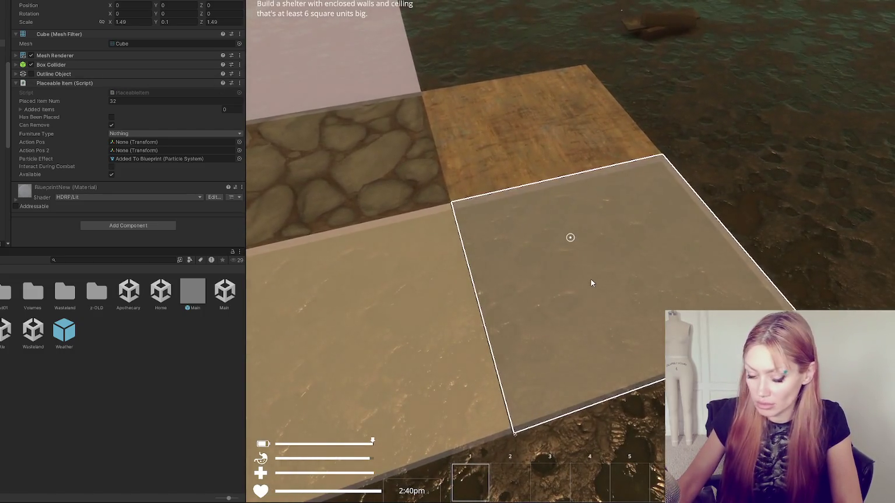
pyautogui.click(591, 279)
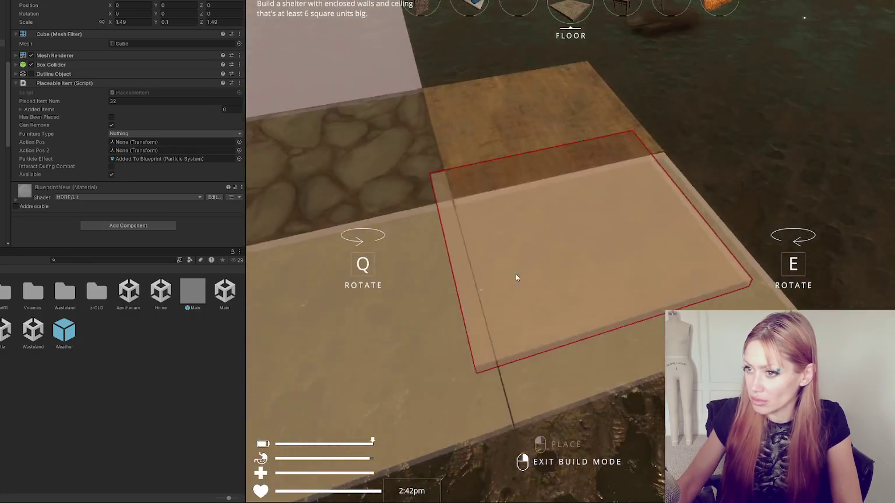
pyautogui.press('Escape')
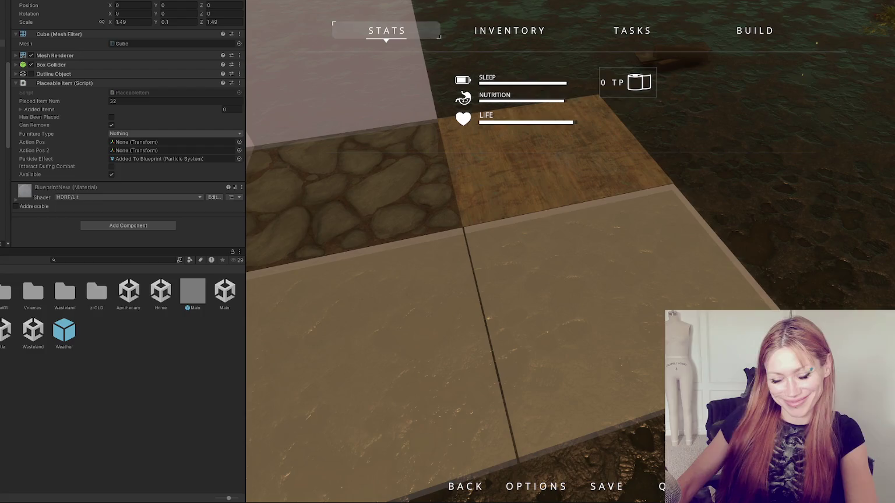
pyautogui.click(149, 361)
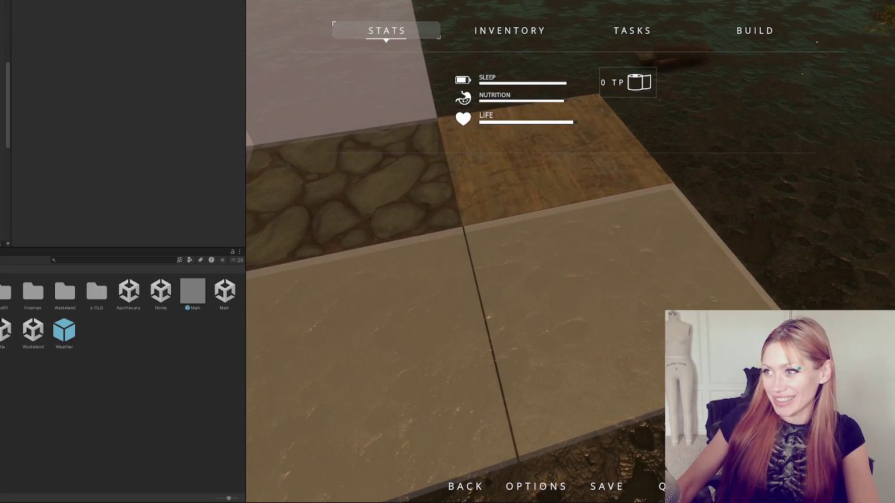
# - Check the problems++ line 607 in the code editor, then return to Unity
pyautogui.hotkey('alt', 'Tab')
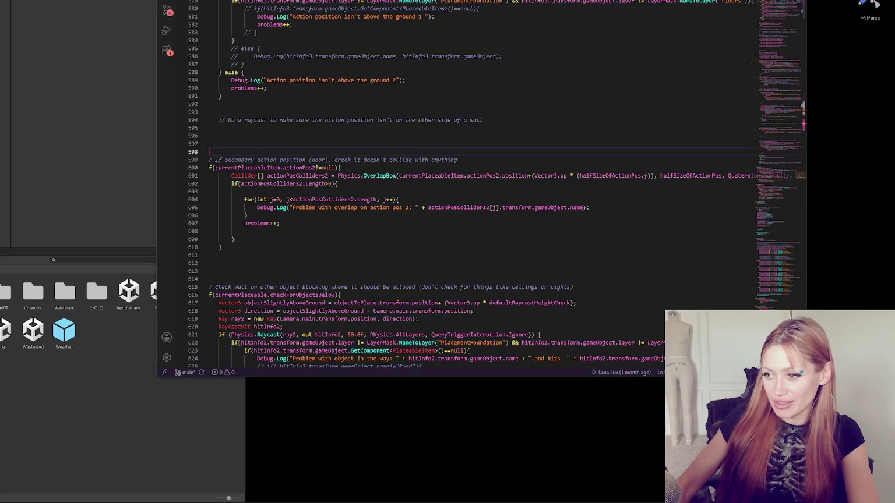
pyautogui.click(306, 209)
pyautogui.click(336, 226)
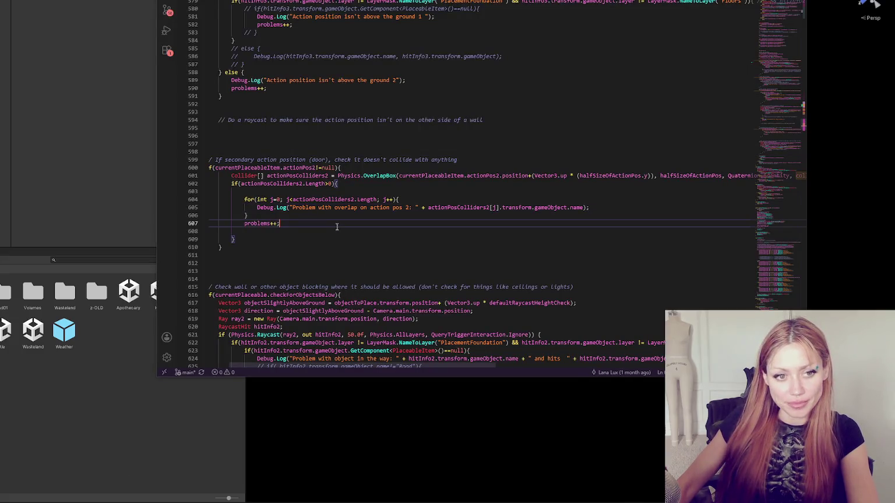
pyautogui.hotkey('alt', 'Tab')
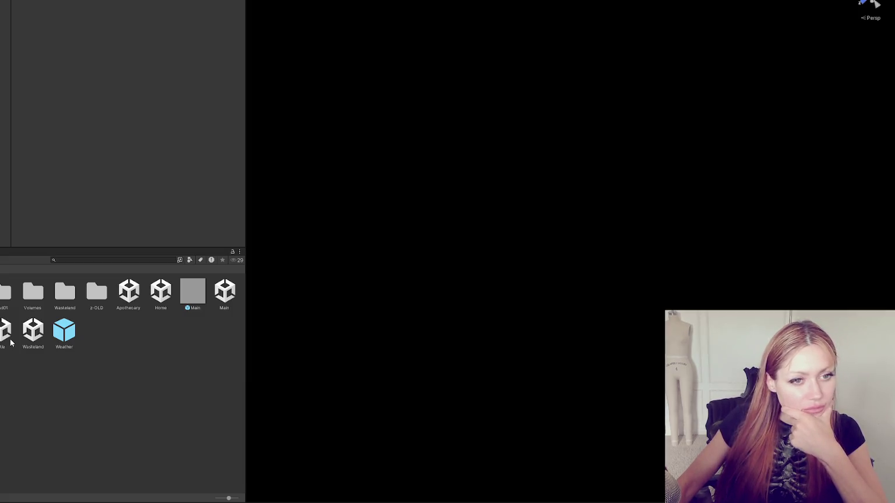
pyautogui.hotkey('alt', 'Tab')
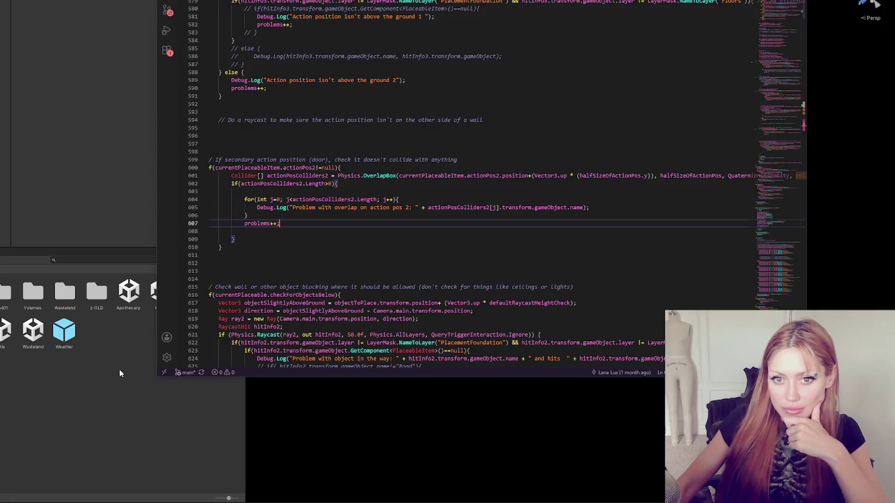
pyautogui.click(111, 368)
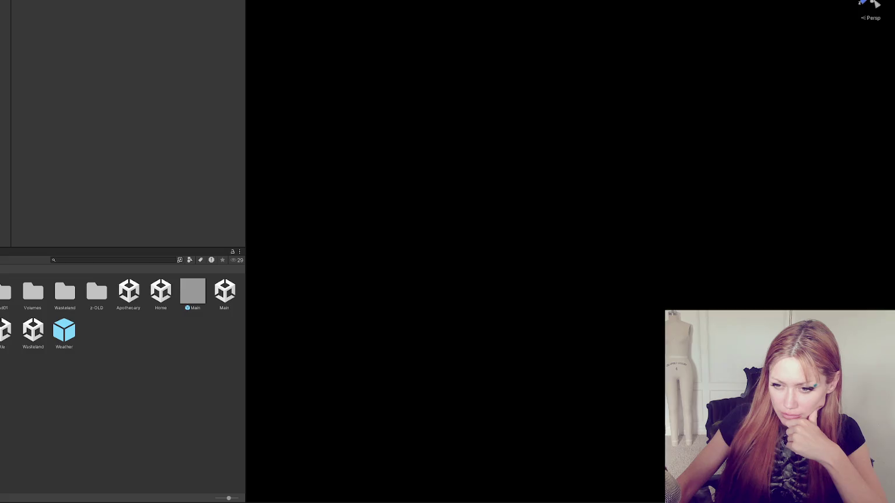
# - Open the furniture prefabs folder to view the Stone Flooring prefab's Placeable Item settings
pyautogui.click(6, 366)
pyautogui.scroll(-2, 59, 360)
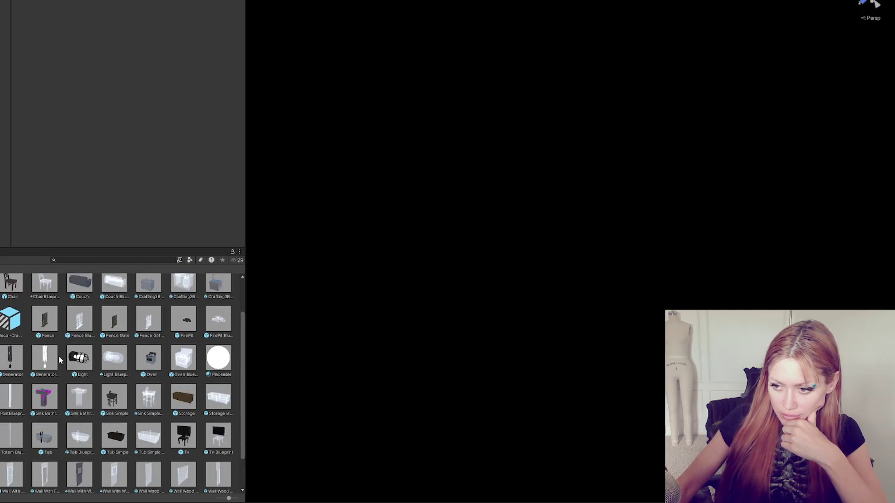
pyautogui.scroll(-2, 59, 360)
pyautogui.scroll(4, 45, 332)
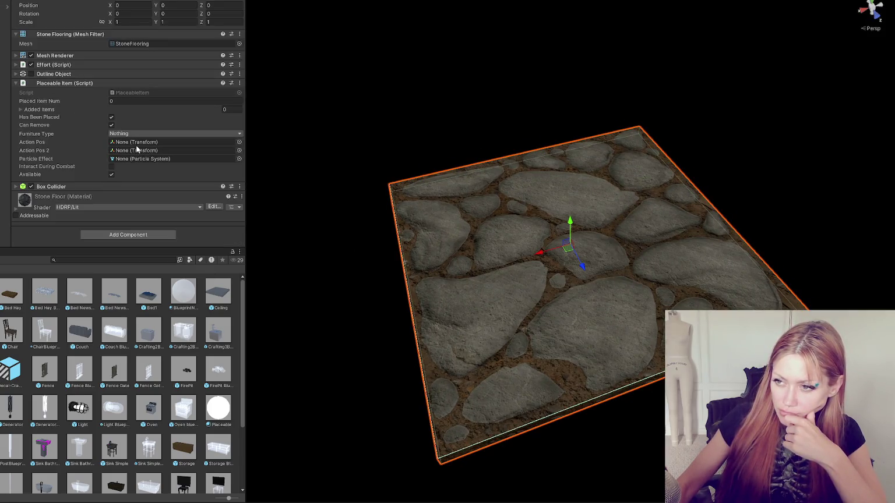
pyautogui.hotkey('alt', 'Tab')
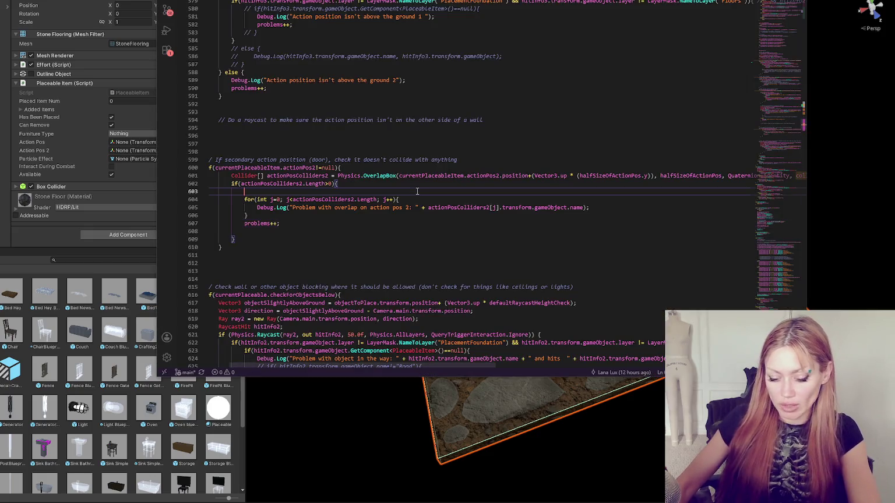
# - Search the script for 'furniture', widening the match to furnitureType
pyautogui.hotkey('shift', 'Right')
pyautogui.hotkey('shift', 'Right')
pyautogui.hotkey('shift', 'Right')
pyautogui.hotkey('ctrl', 'f')
pyautogui.write('furniture')
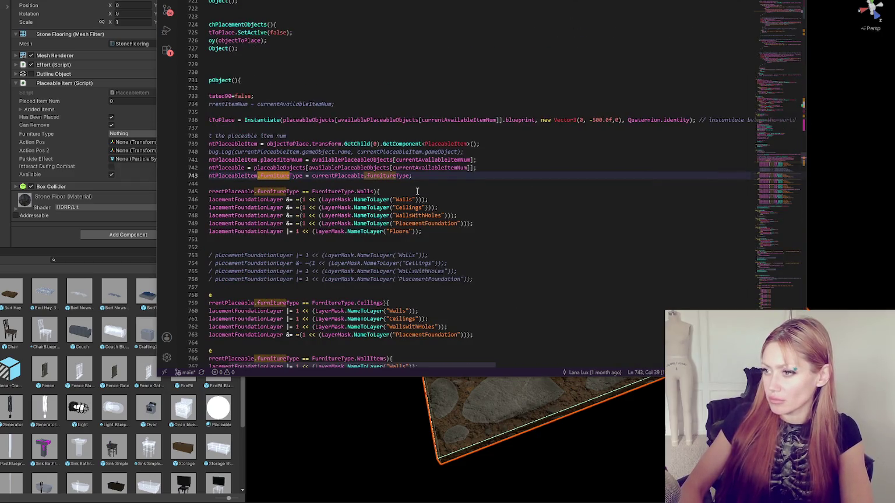
pyautogui.hotkey('shift', 'Right')
pyautogui.hotkey('shift', 'Right')
pyautogui.hotkey('shift', 'Right')
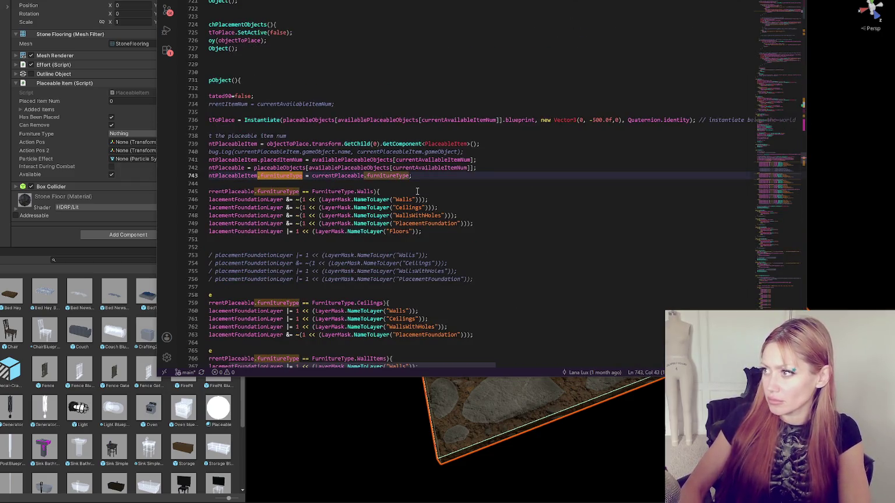
pyautogui.moveTo(344, 365); pyautogui.dragTo(262, 365)
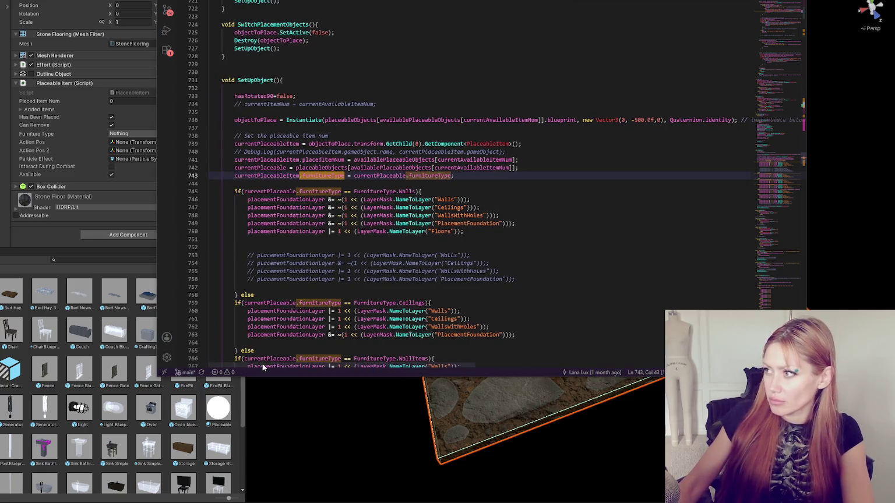
pyautogui.moveTo(780, 172); pyautogui.dragTo(704, 2)
# - Step through furnitureType occurrences to the uses at lines 494 and 525
pyautogui.hotkey('ctrl', 'd')
pyautogui.hotkey('ctrl', 'd')
pyautogui.hotkey('ctrl', 'd')
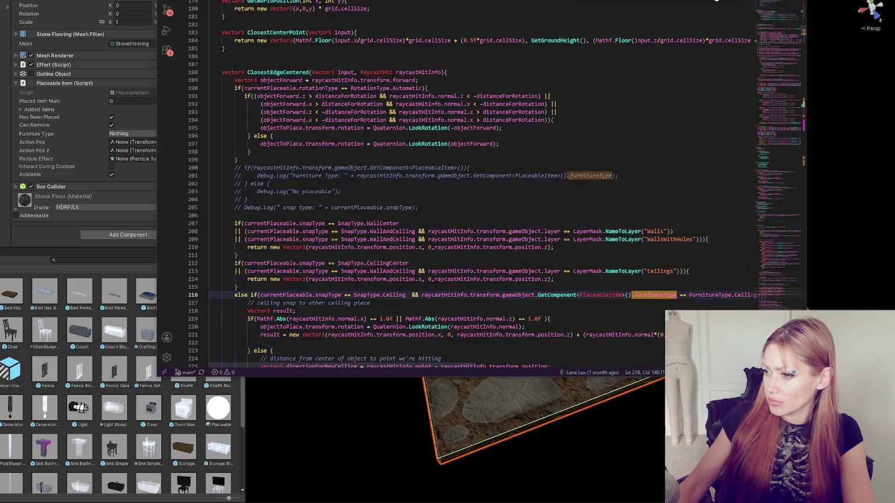
pyautogui.hotkey('ctrl', 'd')
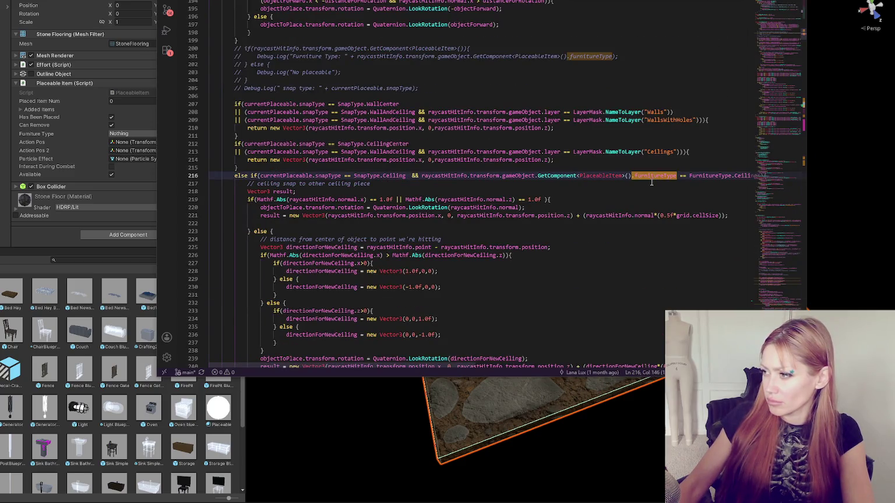
pyautogui.scroll(4, 328, 184)
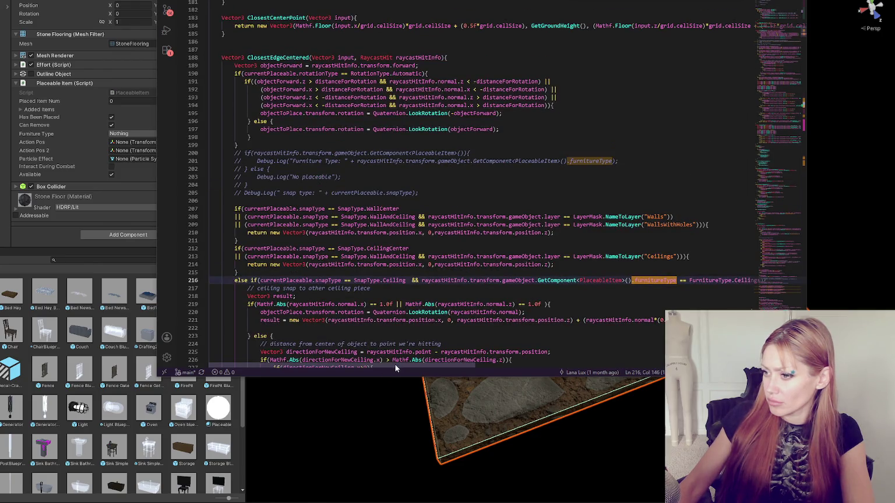
pyautogui.moveTo(394, 366)
pyautogui.mouseDown()
pyautogui.moveTo(421, 372)
pyautogui.moveTo(374, 364)
pyautogui.mouseUp()
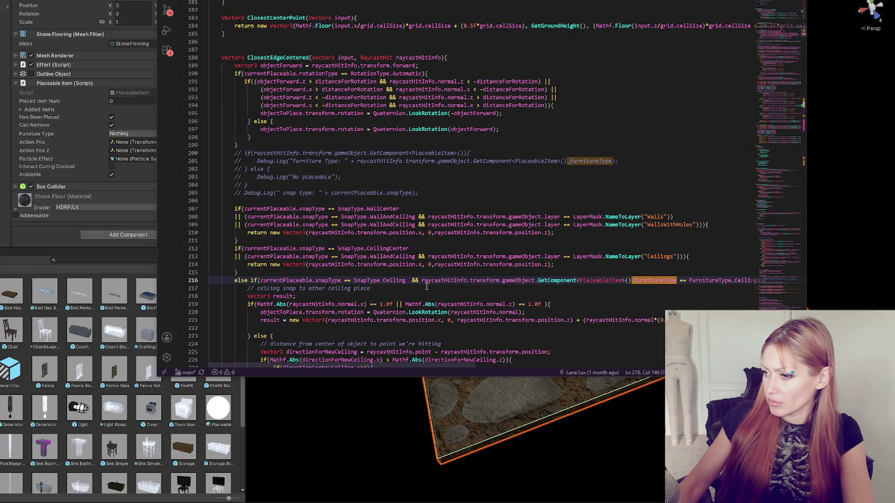
pyautogui.press('F7')
pyautogui.press('F7')
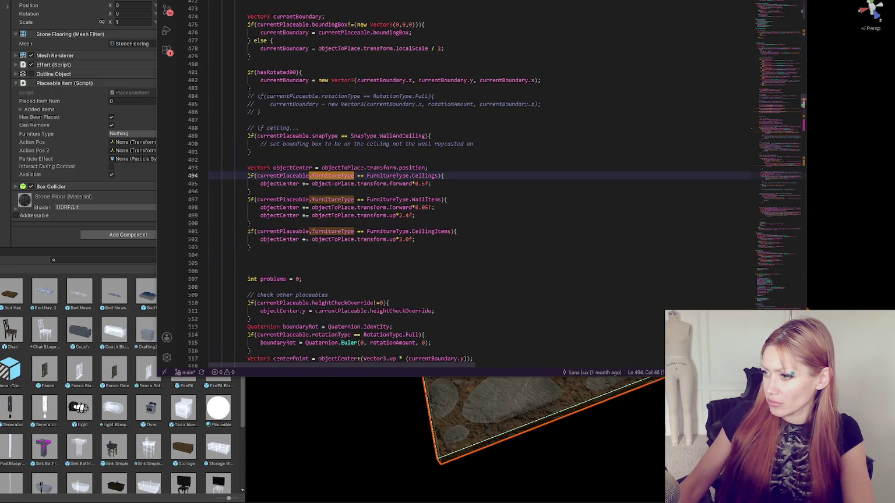
pyautogui.press('F7')
pyautogui.press('F7')
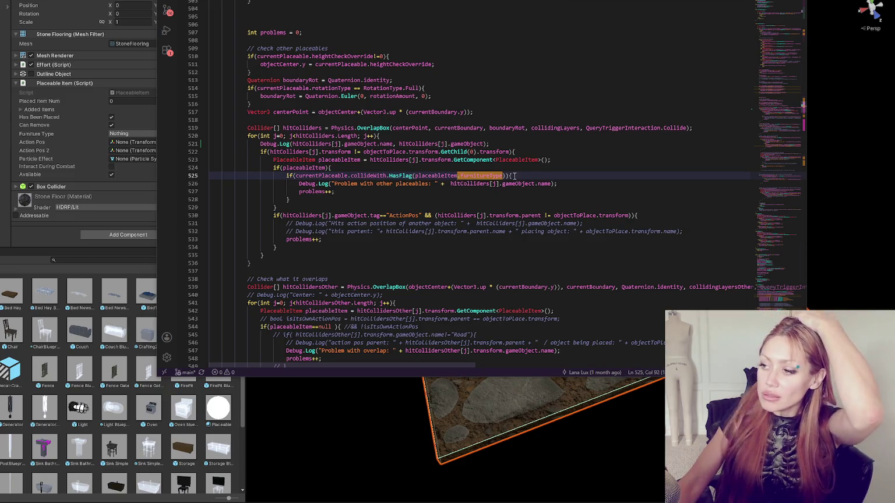
# - Add '// TODO: Fix floors so they can have items placed on them but not other floors' above line 525
pyautogui.click(521, 167)
pyautogui.press('Return')
pyautogui.press('Return')
pyautogui.press('Return')
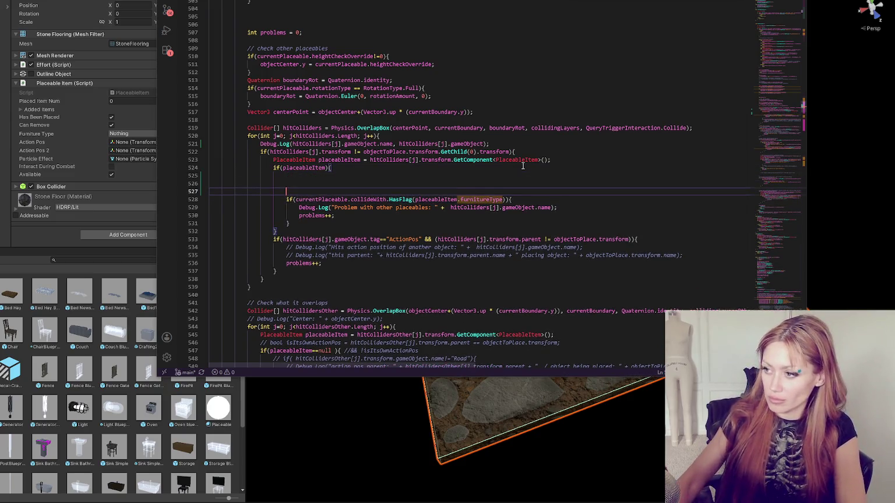
pyautogui.click(523, 183)
pyautogui.write('// TODO: ')
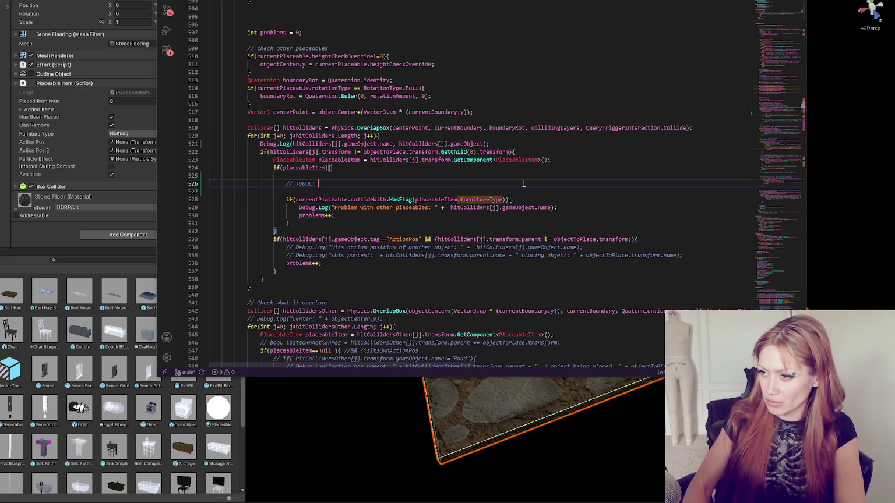
pyautogui.write('Fix floors so they can have items placed on them but not other floors')
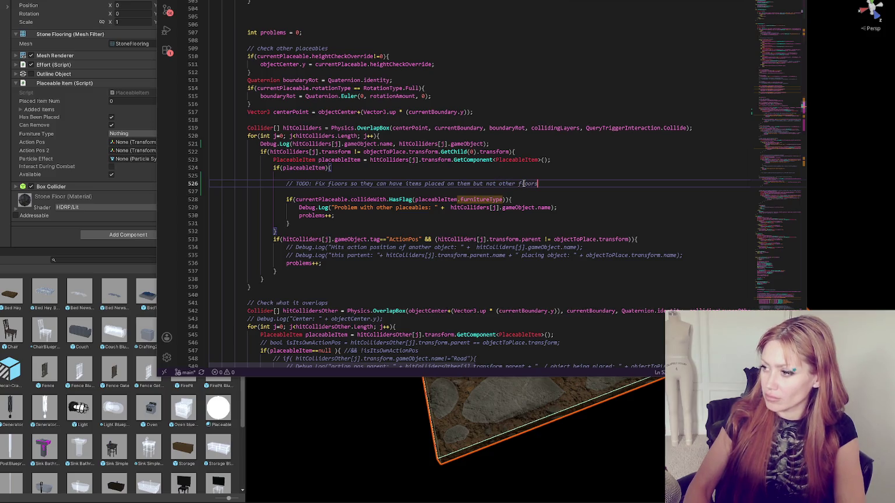
# - Append 'using: placeableItem.furnitureType' to the TODO comment
pyautogui.click(558, 177)
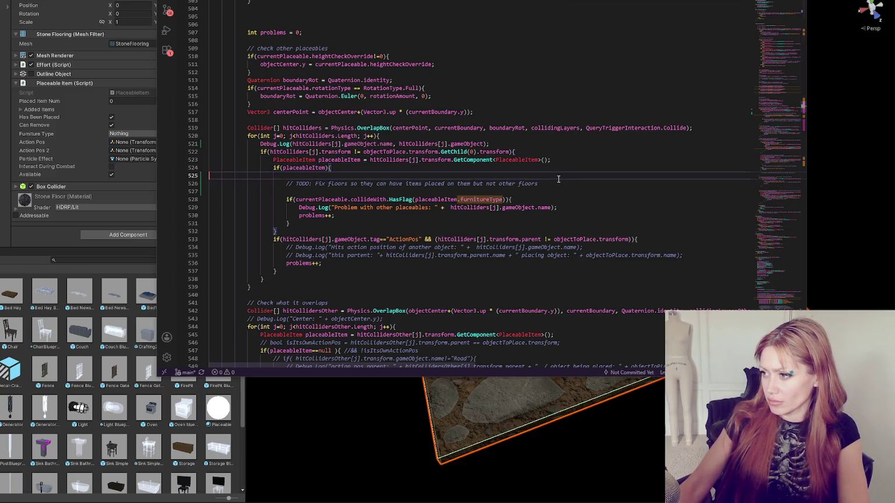
pyautogui.moveTo(414, 200); pyautogui.dragTo(502, 200)
pyautogui.hotkey('ctrl', 'c')
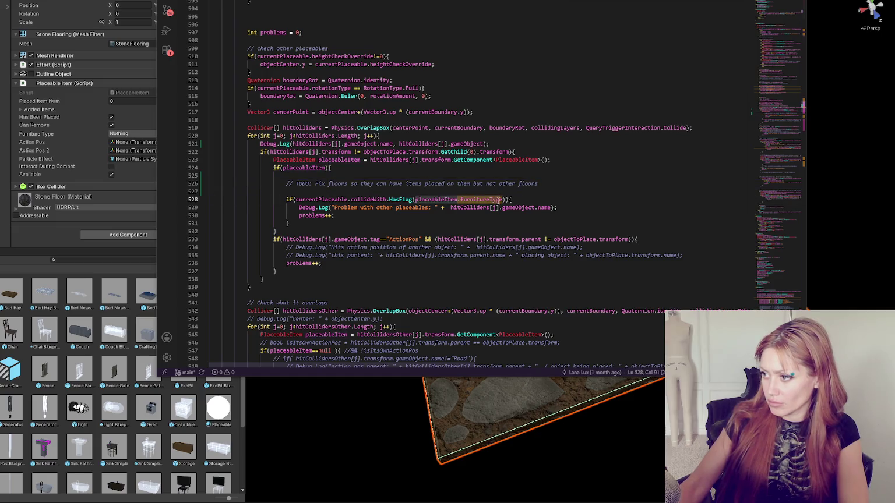
pyautogui.click(558, 185)
pyautogui.write('using:')
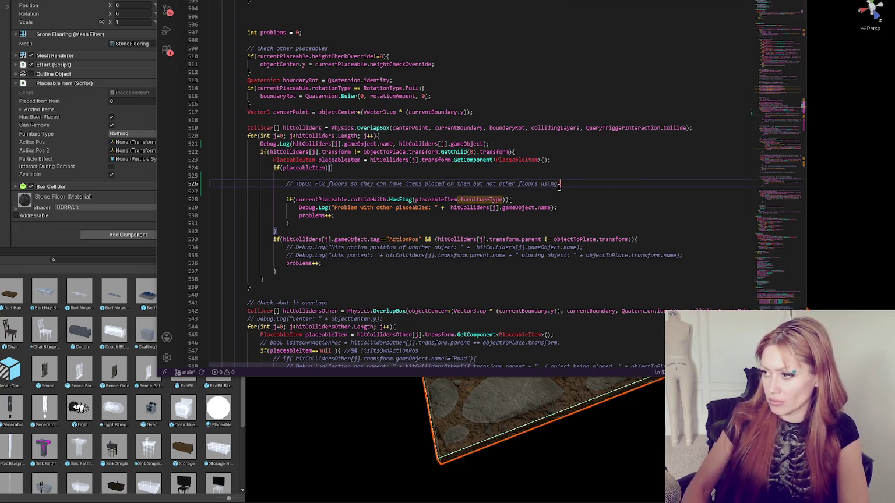
pyautogui.hotkey('ctrl', 'v')
pyautogui.hotkey('ctrl', 'd')
pyautogui.hotkey('ctrl', 'd')
pyautogui.hotkey('ctrl', 'd')
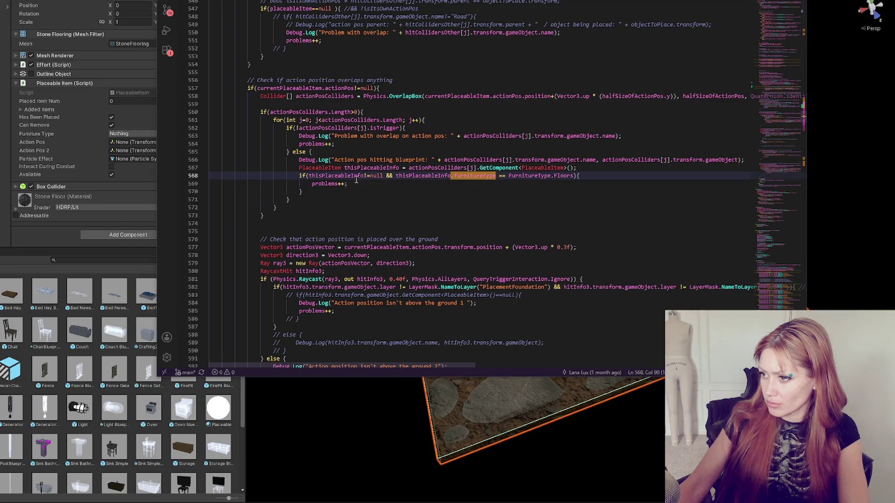
# - Add Debug.Log("FLOOR COLLISION ISSUE"); inside the Floors check, then jump to SetUpObject's furnitureType assignment
pyautogui.click(365, 176)
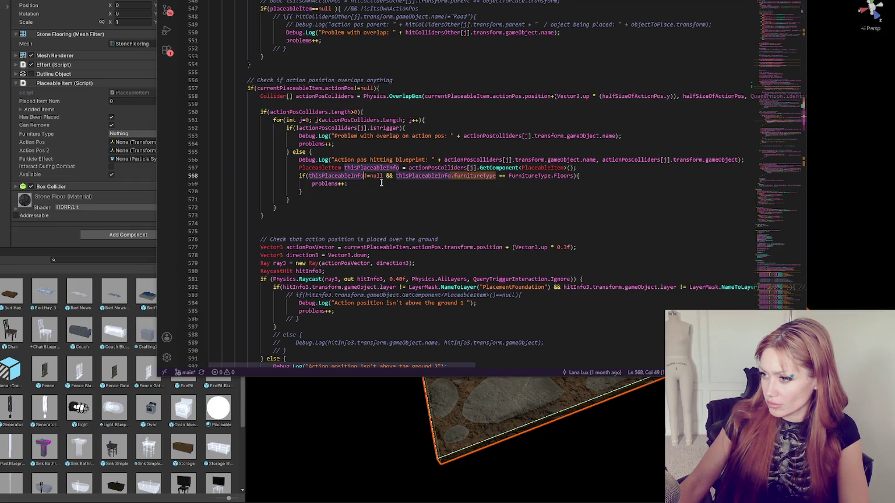
pyautogui.click(605, 175)
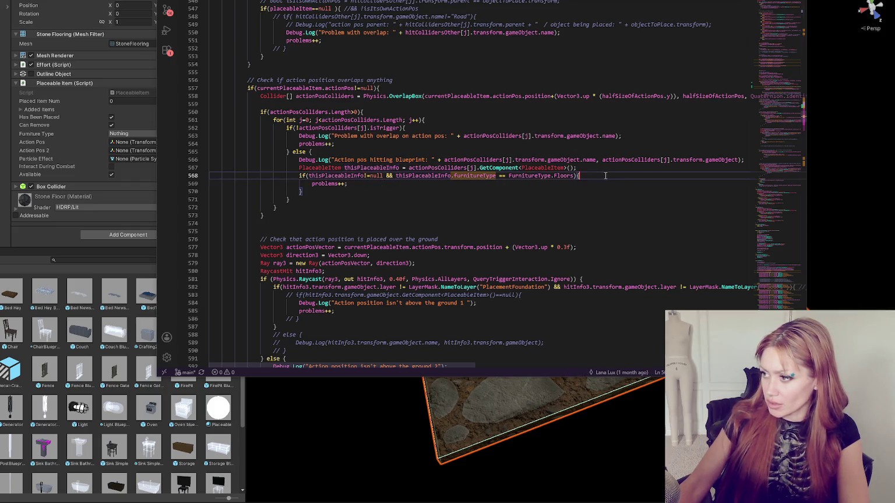
pyautogui.press('Return')
pyautogui.write('Debug.')
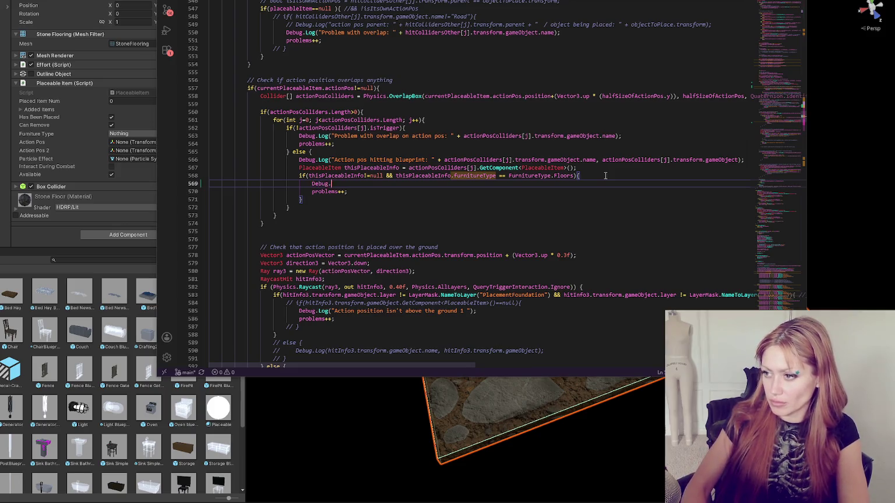
pyautogui.write('Log("FLOOR')
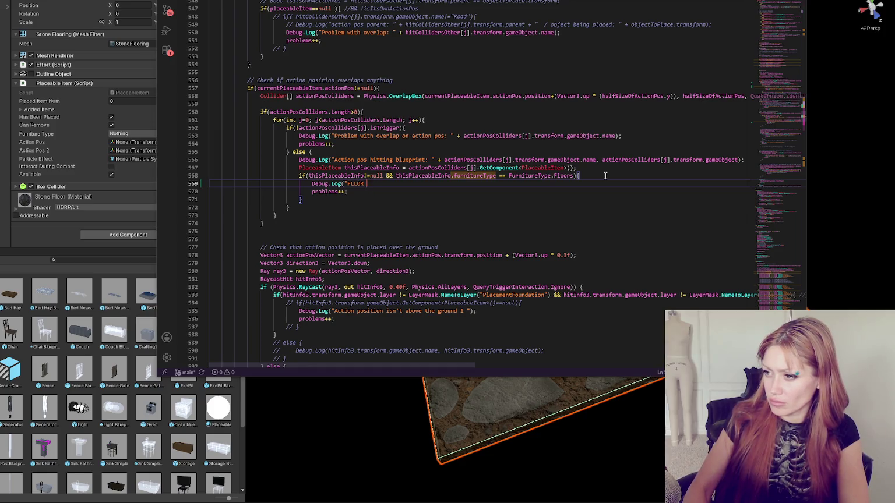
pyautogui.press('BackSpace')
pyautogui.press('BackSpace')
pyautogui.press('BackSpace')
pyautogui.write('OOR COLLIS')
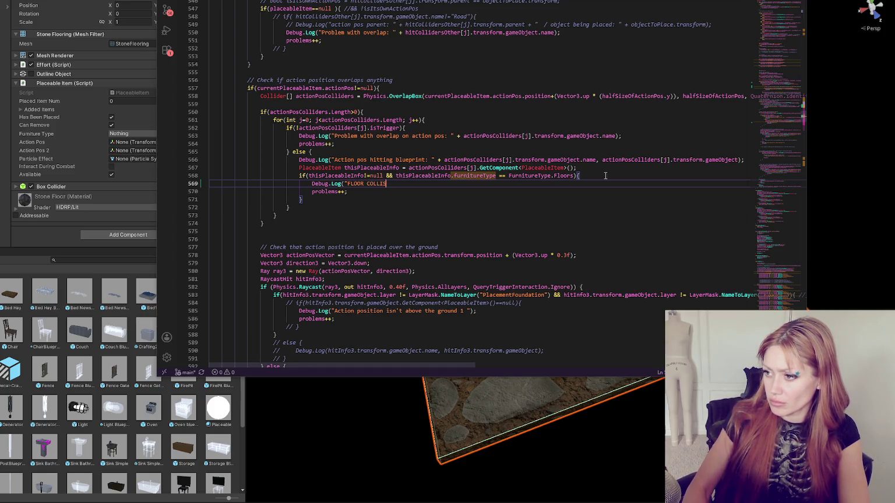
pyautogui.write('ION ISSUE");')
pyautogui.click(601, 175)
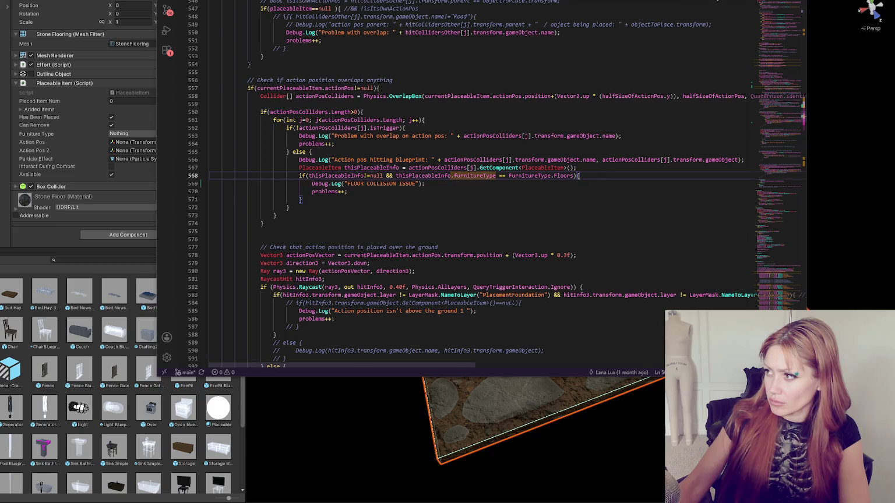
pyautogui.press('F3')
pyautogui.press('F3')
pyautogui.press('F3')
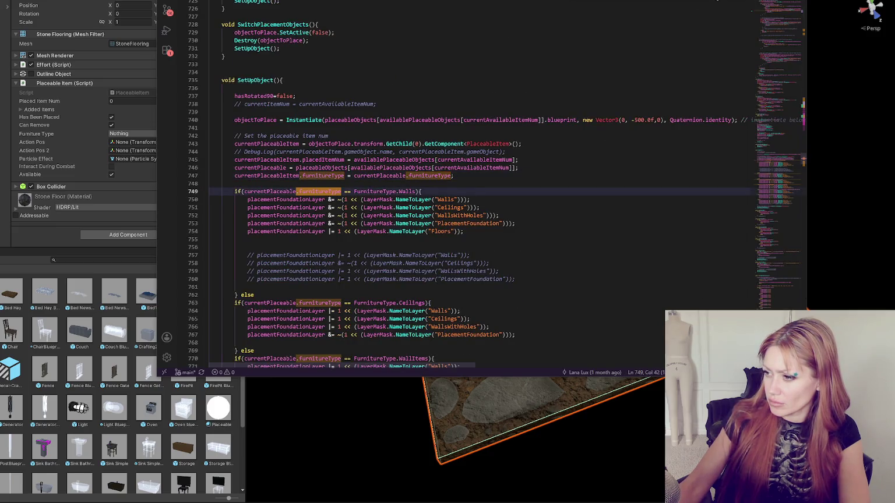
# - Comment out line 754, which adds the Floors layer for walls
pyautogui.scroll(-2, 465, 199)
pyautogui.click(511, 189)
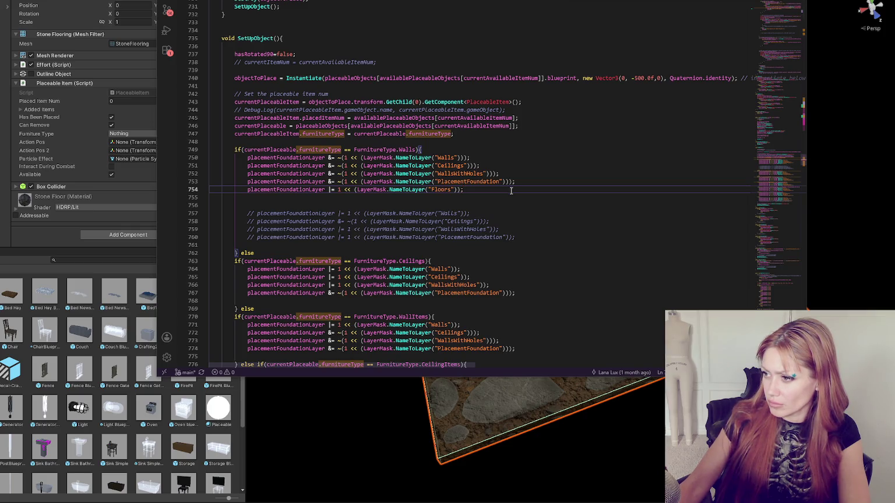
pyautogui.hotkey('ctrl', '/')
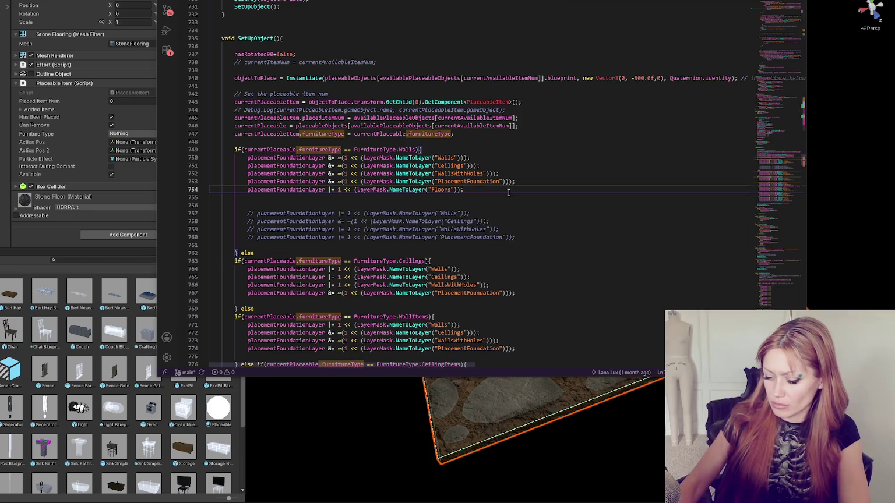
pyautogui.scroll(-4, 495, 193)
pyautogui.scroll(-9, 490, 193)
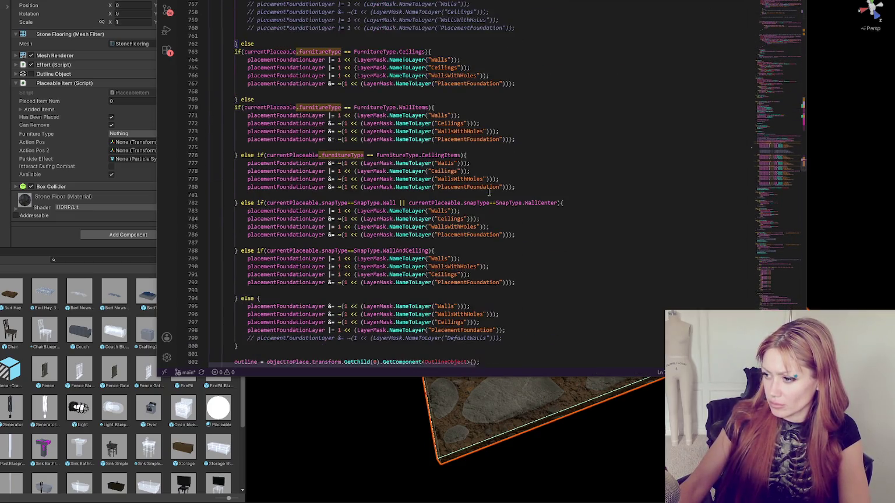
pyautogui.scroll(9, 704, 5)
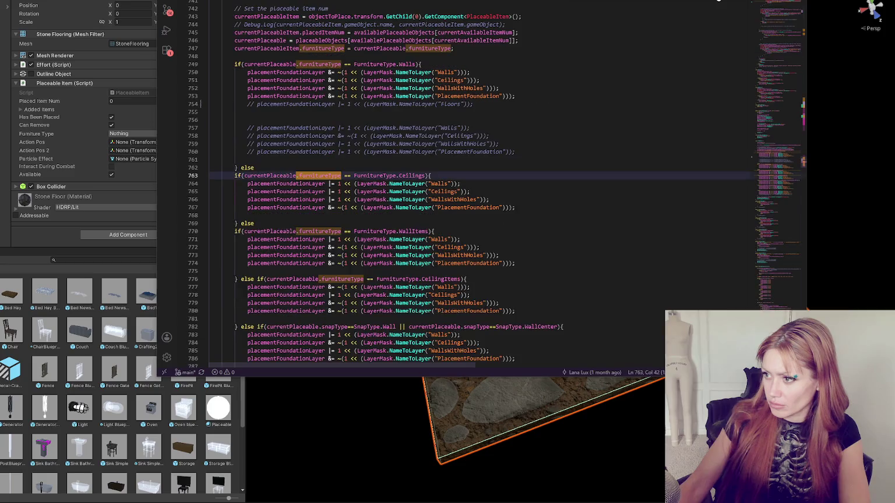
# - Review the WallItems furnitureType check on line 776
pyautogui.press('Down')
pyautogui.press('Down')
pyautogui.press('Down')
pyautogui.press('F3')
pyautogui.press('F3')
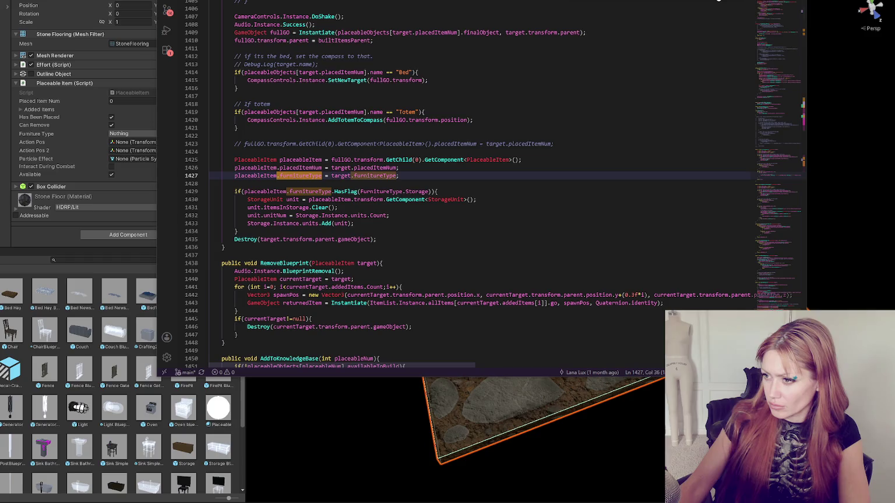
pyautogui.hotkey('shift', 'F3')
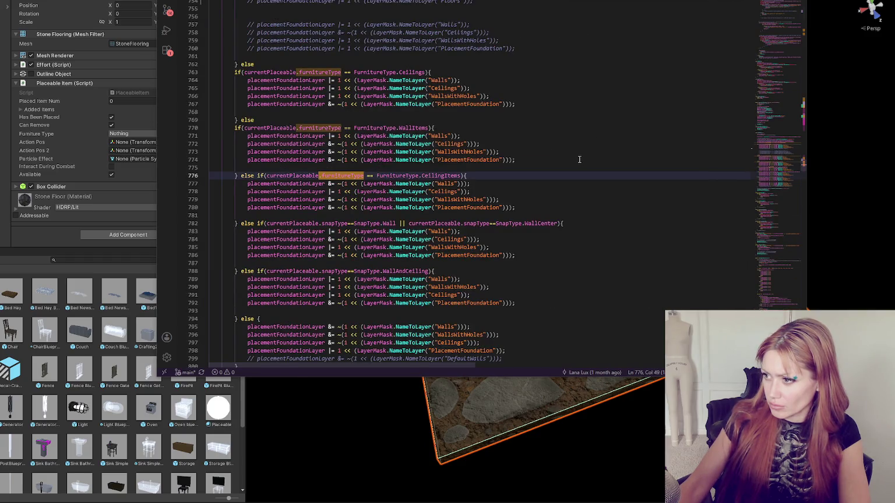
pyautogui.scroll(-3, 579, 159)
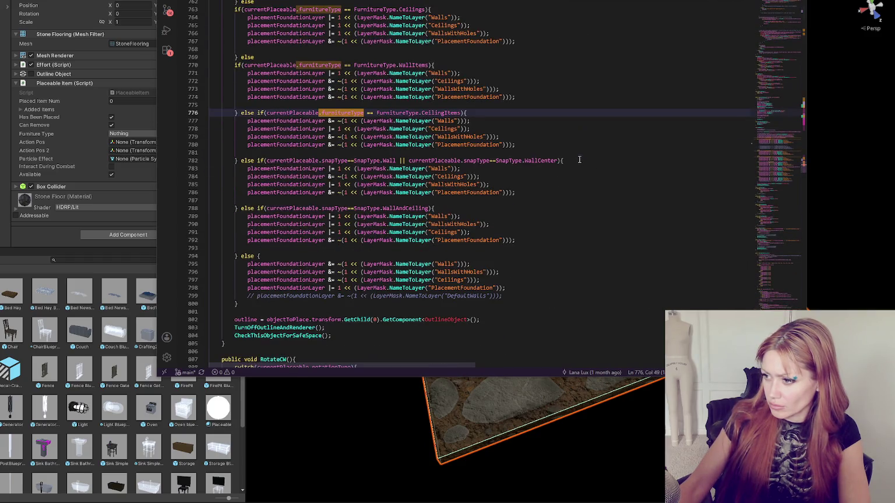
pyautogui.scroll(3, 579, 160)
pyautogui.scroll(4, 579, 159)
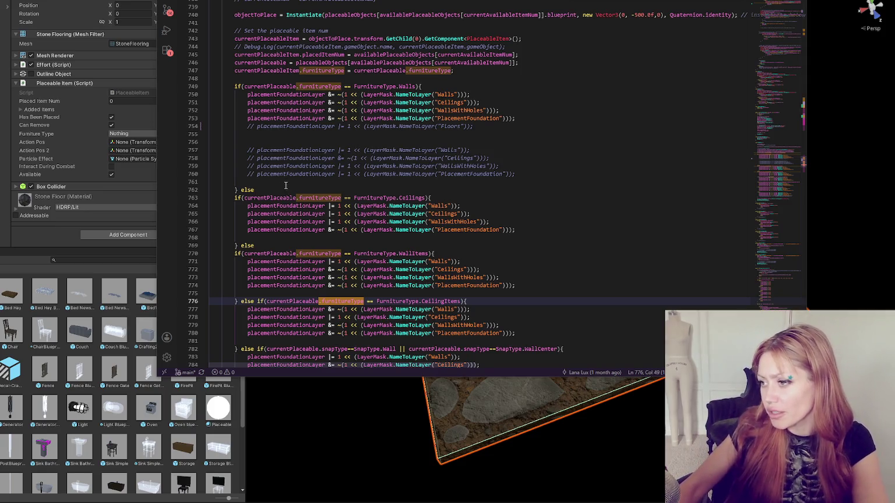
pyautogui.scroll(-10, 356, 160)
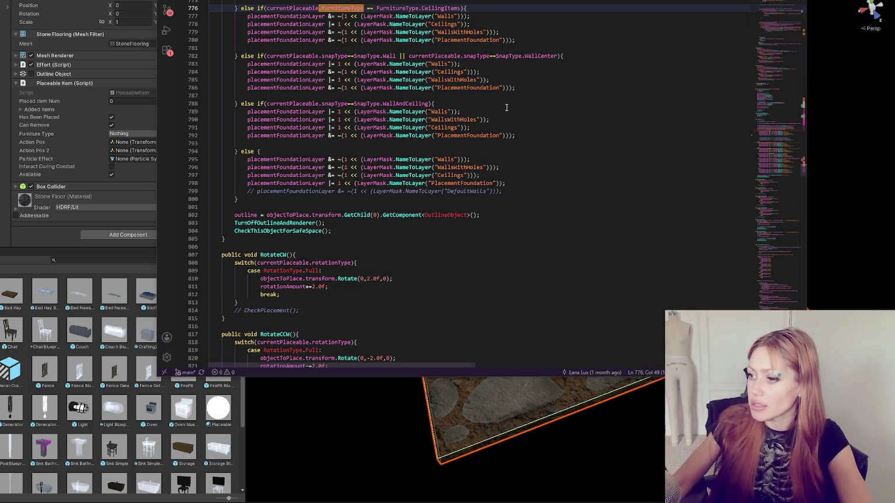
# - Inspect CompleteBlueprint at line 1427, where the built item copies furnitureType from target
pyautogui.press('F3')
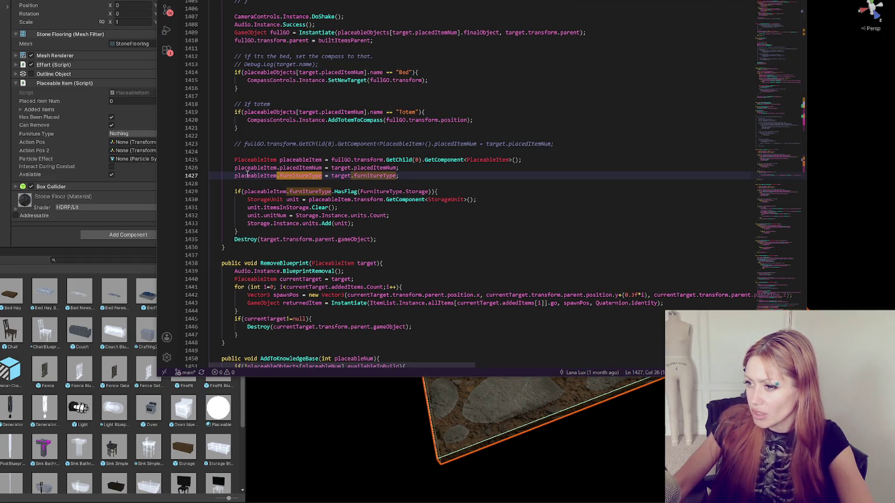
pyautogui.press('Left')
pyautogui.press('Left')
pyautogui.click(351, 175)
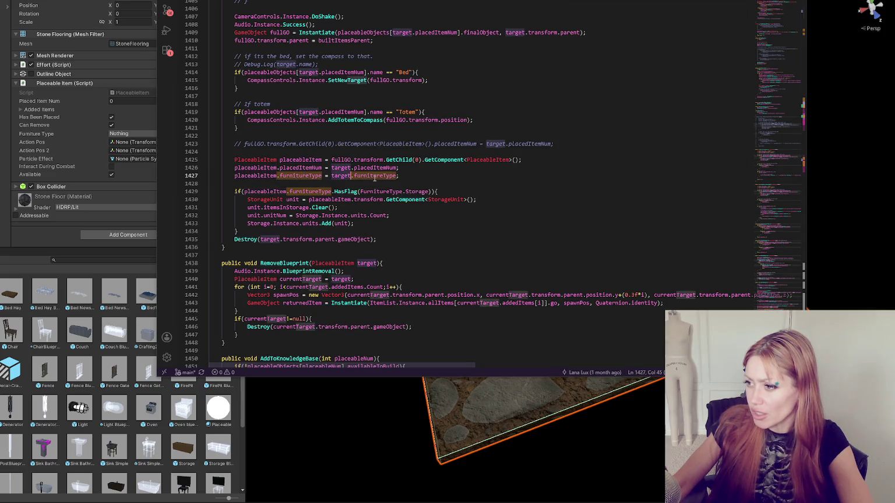
pyautogui.click(419, 178)
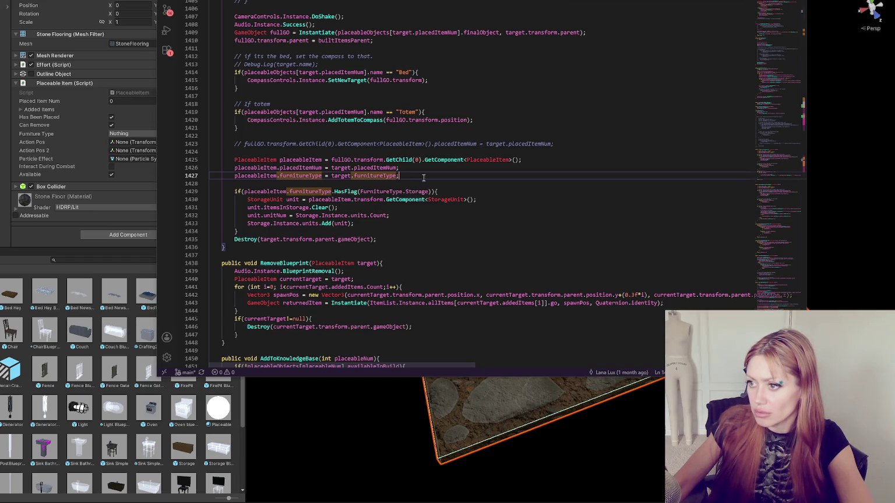
pyautogui.scroll(5, 424, 178)
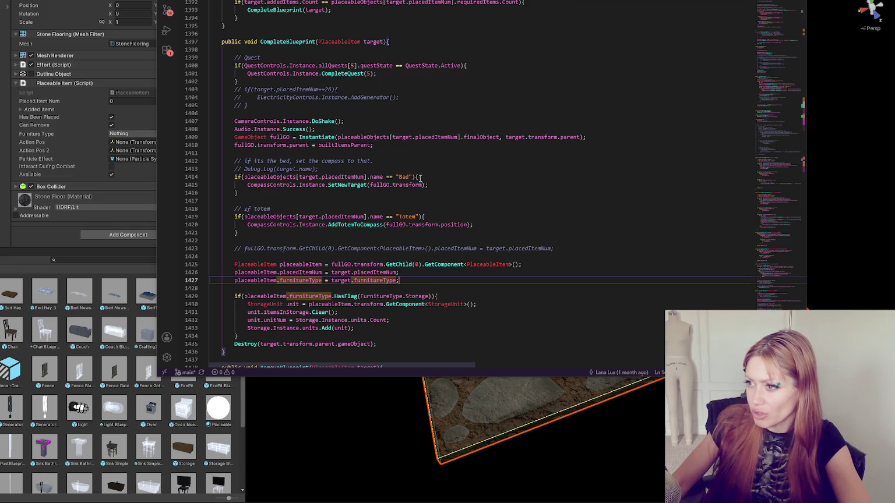
# - Step through furnitureType uses in LoadPlacedItems at lines 1549 and 1576, wrapping to line 201
pyautogui.press('F3')
pyautogui.press('F3')
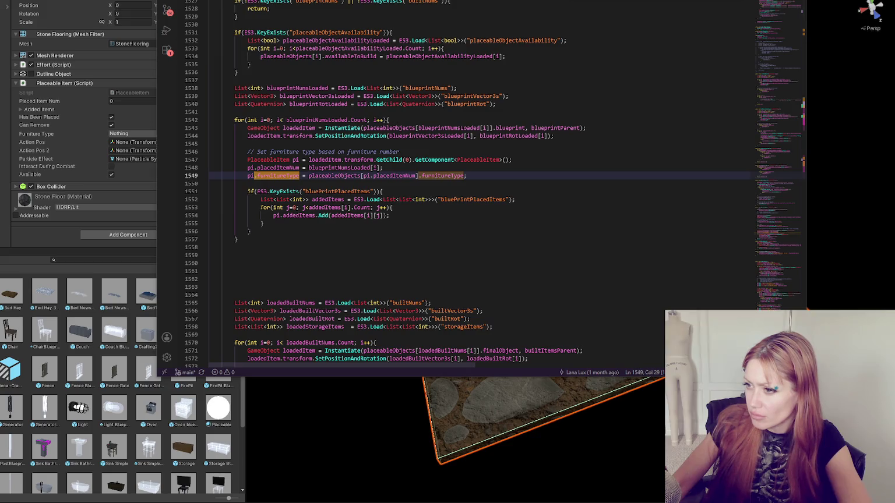
pyautogui.scroll(2, 509, 159)
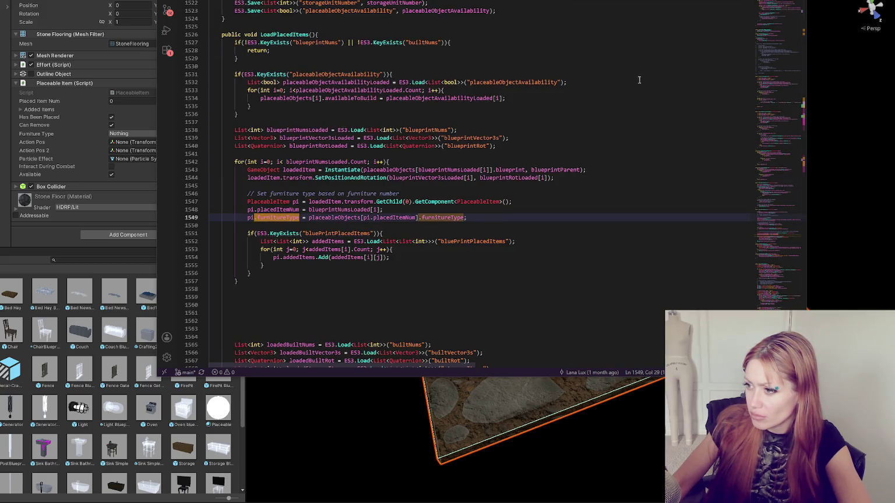
pyautogui.press('F3')
pyautogui.press('F3')
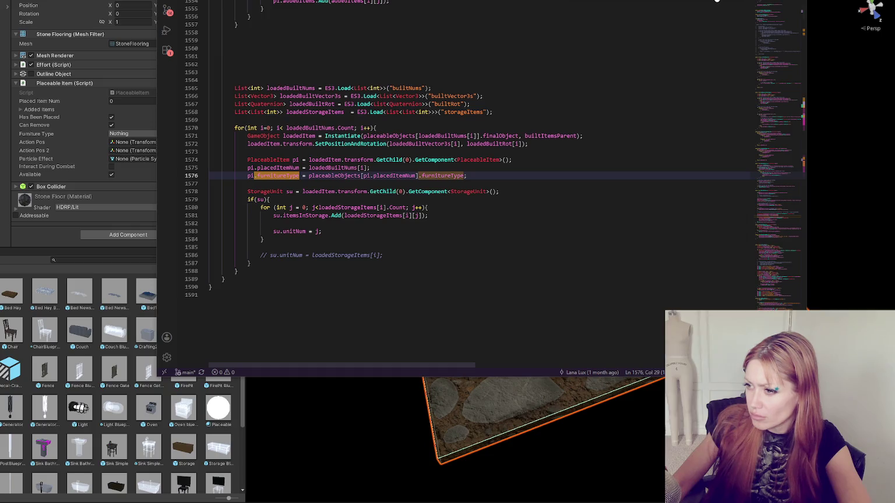
pyautogui.scroll(8, 623, 69)
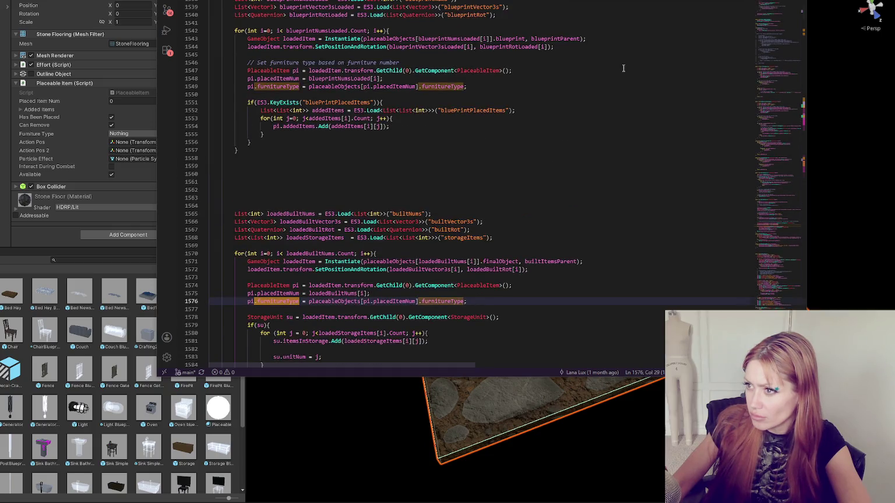
pyautogui.scroll(3, 623, 69)
pyautogui.press('F3')
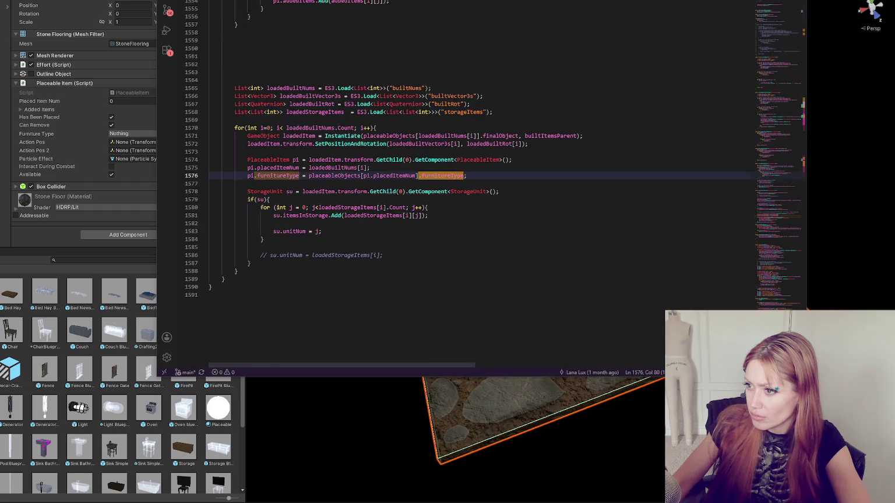
pyautogui.press('F3')
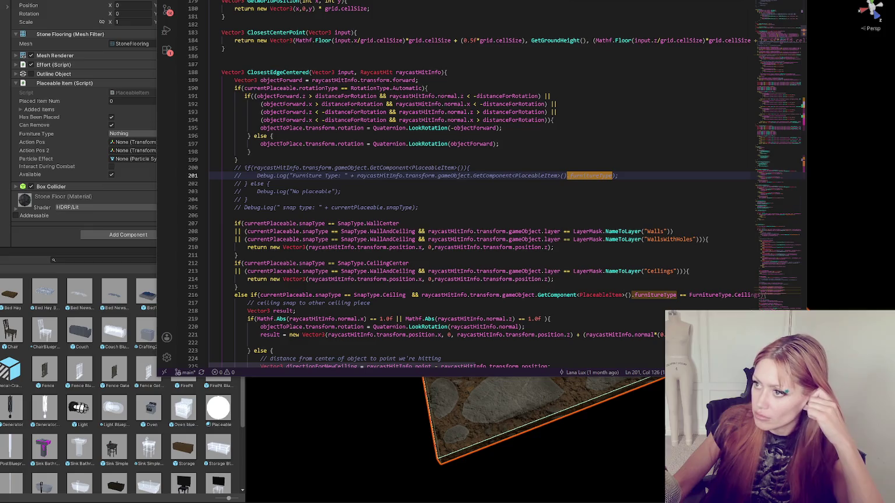
# - Navigate back through lines 1429, 897 and 61 and browse the PlacementControls fields via the minimap
pyautogui.hotkey('alt', 'Left')
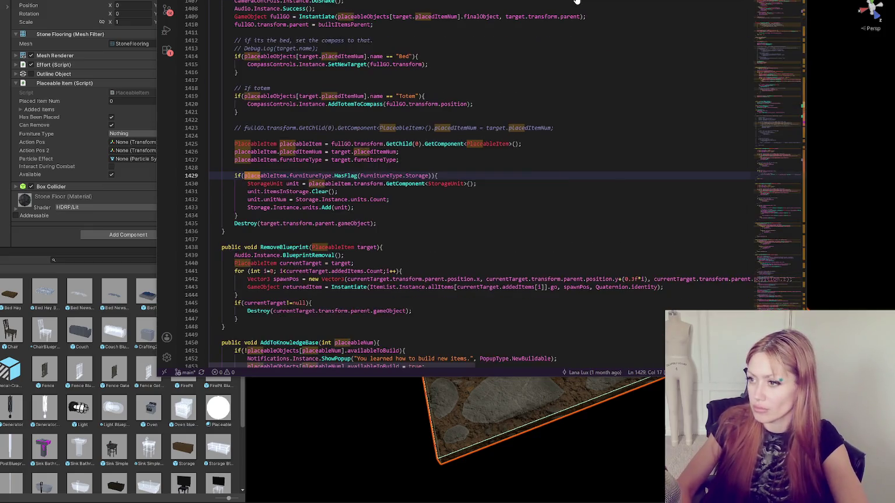
pyautogui.hotkey('alt', 'Left')
pyautogui.hotkey('alt', 'Left')
pyautogui.hotkey('alt', 'Left')
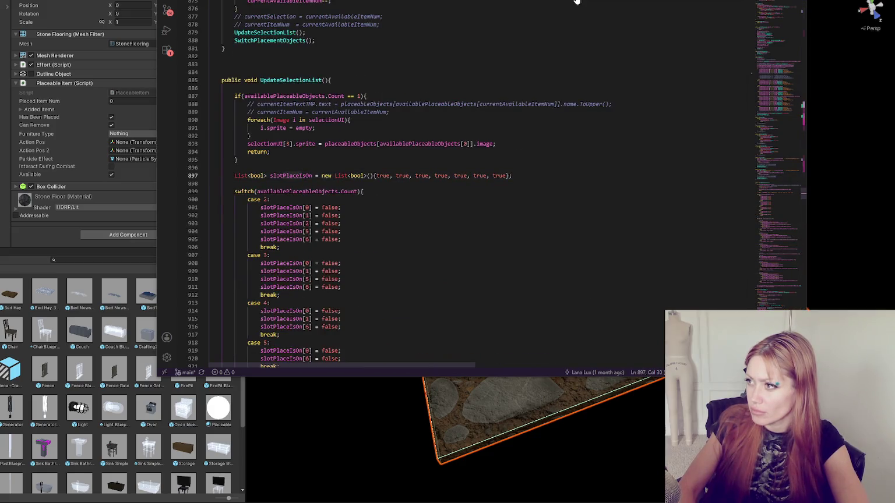
pyautogui.hotkey('alt', 'Left')
pyautogui.hotkey('alt', 'Left')
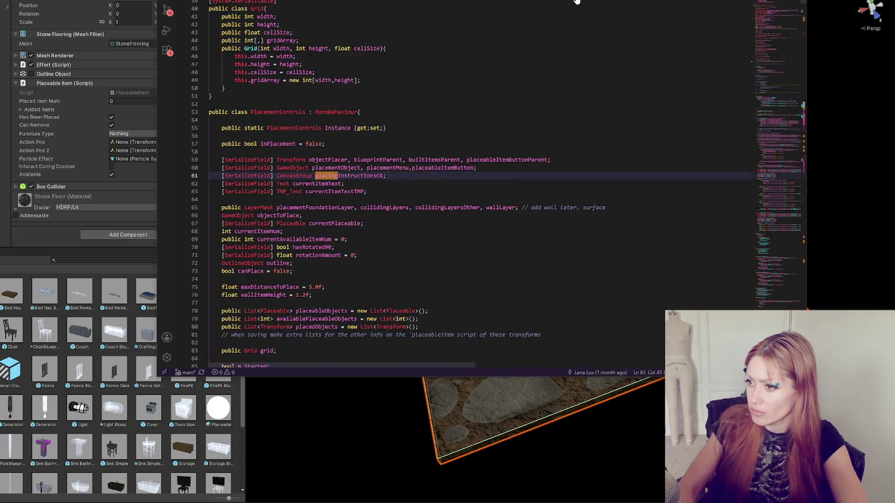
pyautogui.hotkey('alt', 'Left')
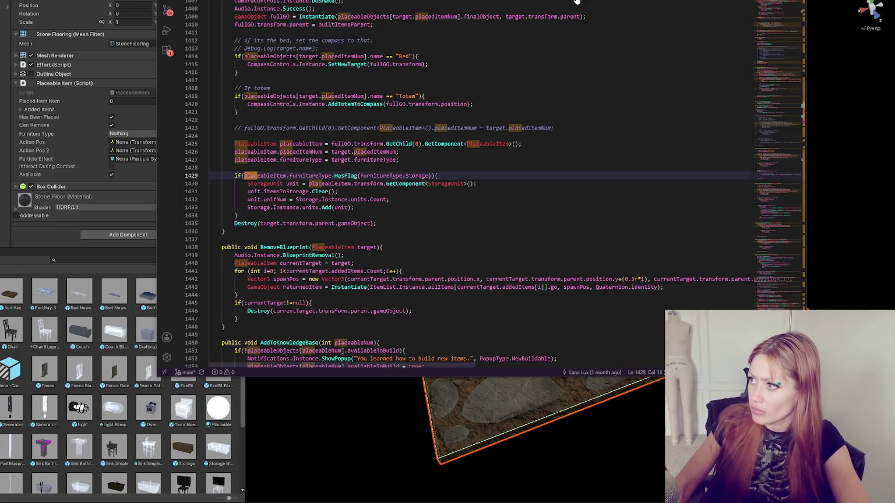
pyautogui.scroll(10, 773, 216)
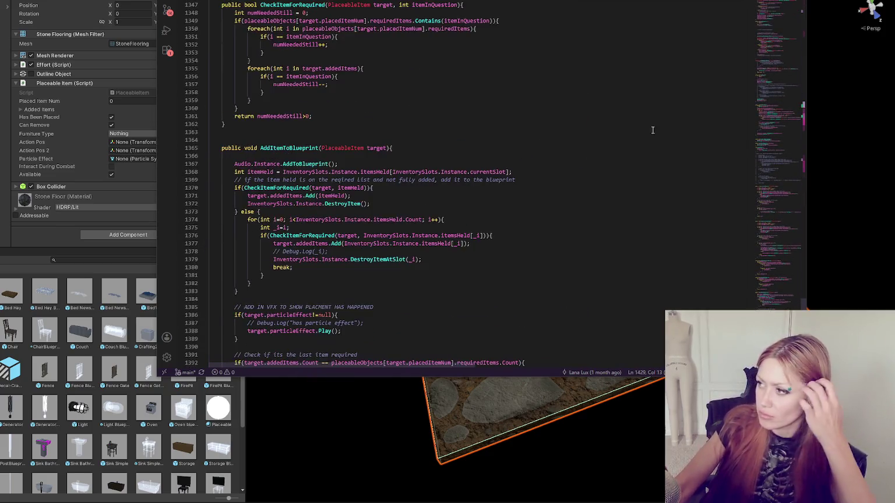
pyautogui.moveTo(771, 212)
pyautogui.mouseDown()
pyautogui.moveTo(789, 14)
pyautogui.moveTo(785, 63)
pyautogui.mouseUp()
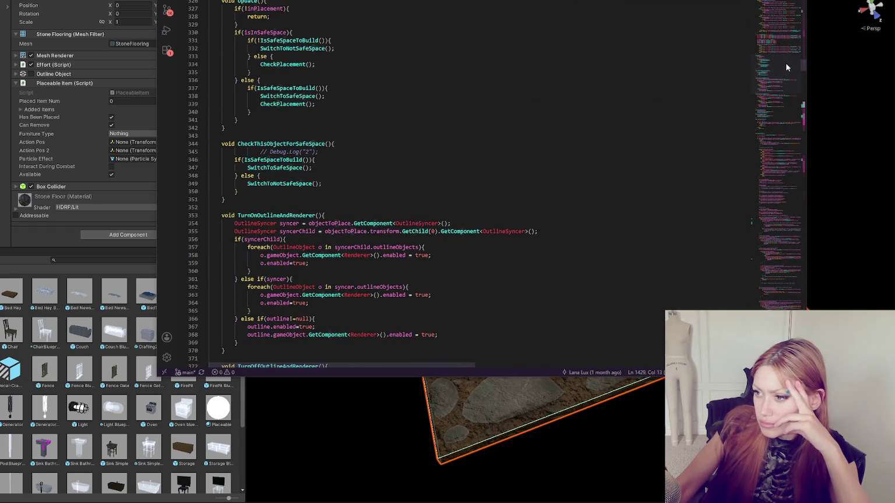
pyautogui.moveTo(786, 64); pyautogui.dragTo(786, 81)
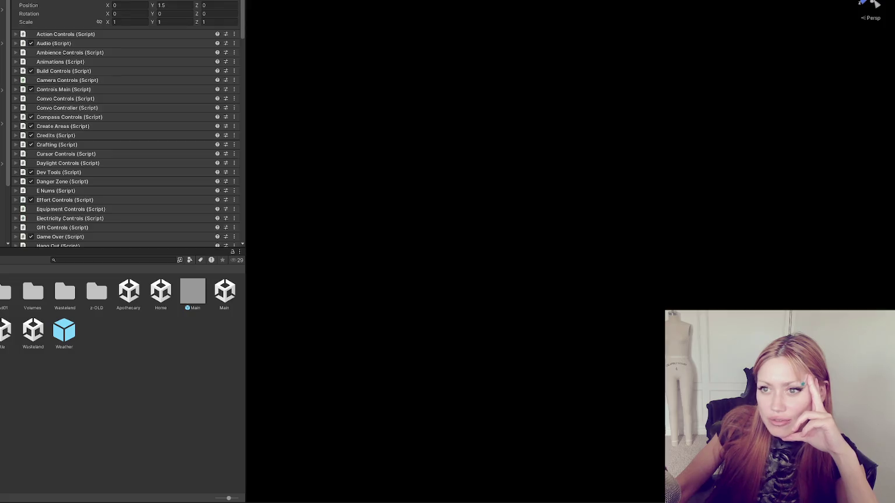
# - Scroll the Placeable Objects list from Stone Floor to the Floor entry and open its furniture type choices
pyautogui.scroll(-15, 186, 69)
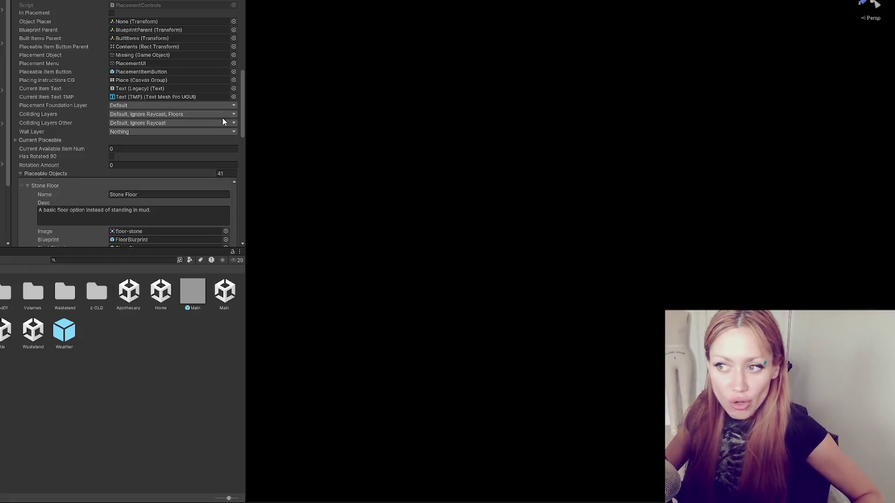
pyautogui.scroll(-5, 149, 151)
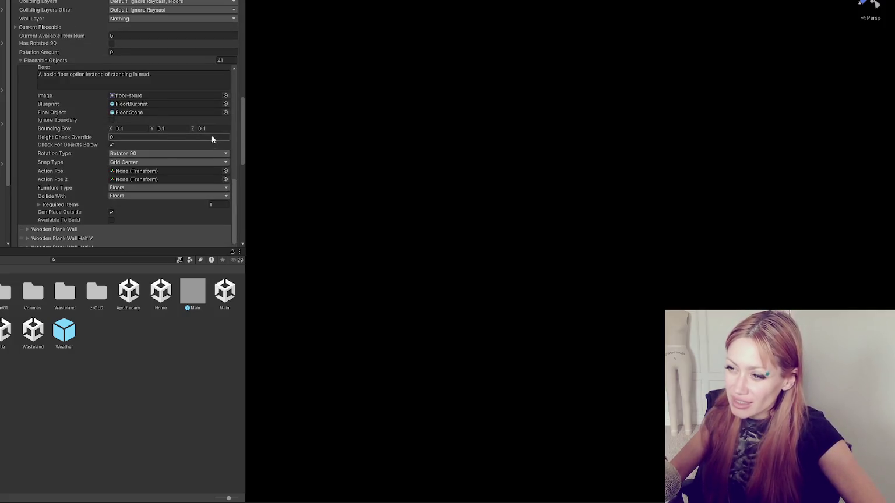
pyautogui.scroll(2, 208, 155)
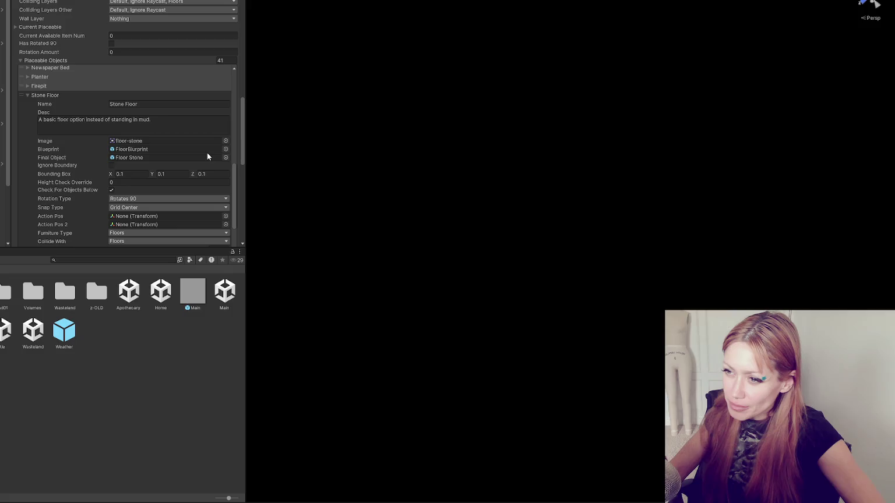
pyautogui.scroll(-2, 209, 130)
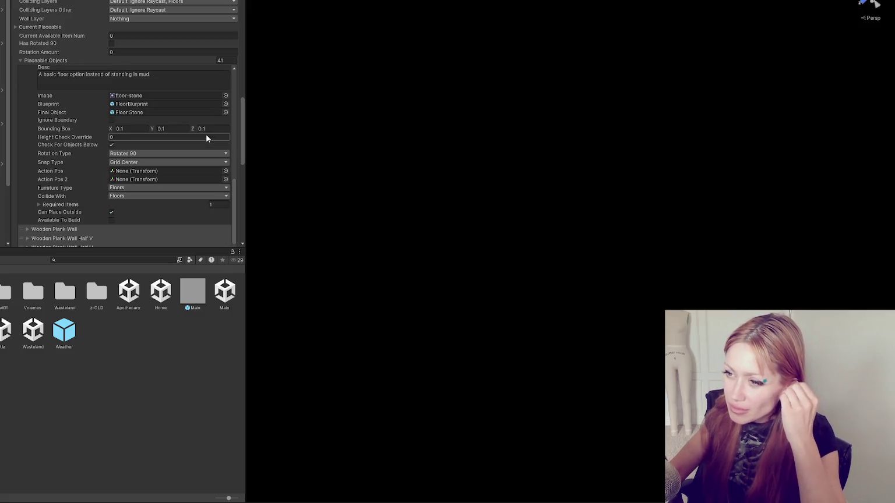
pyautogui.scroll(-2, 205, 133)
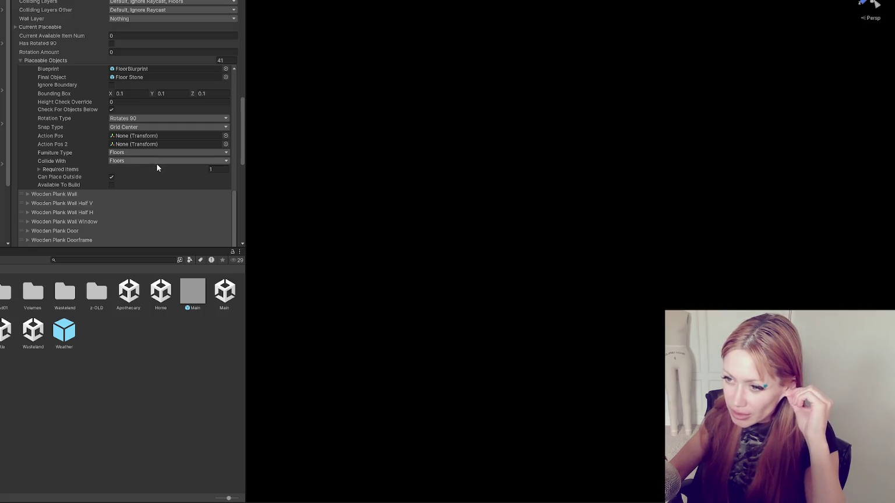
pyautogui.scroll(10, 156, 164)
pyautogui.scroll(-3, 158, 164)
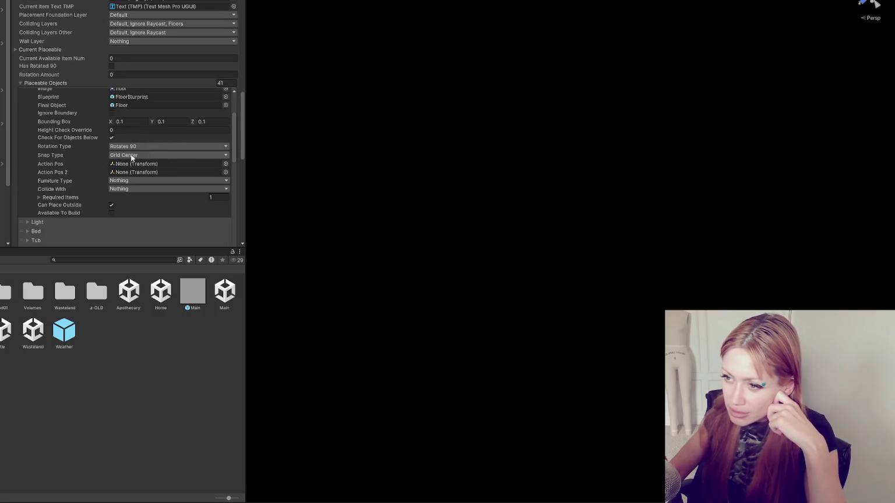
pyautogui.scroll(2, 138, 180)
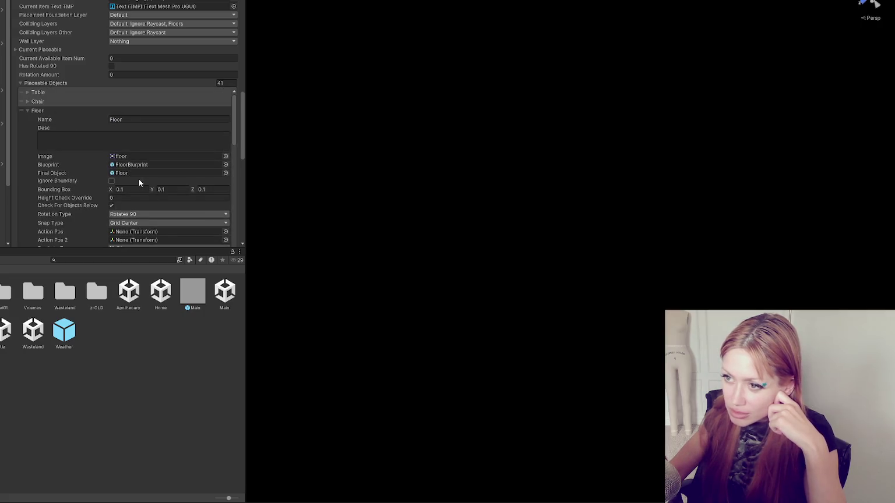
pyautogui.scroll(-1, 138, 183)
pyautogui.click(145, 203)
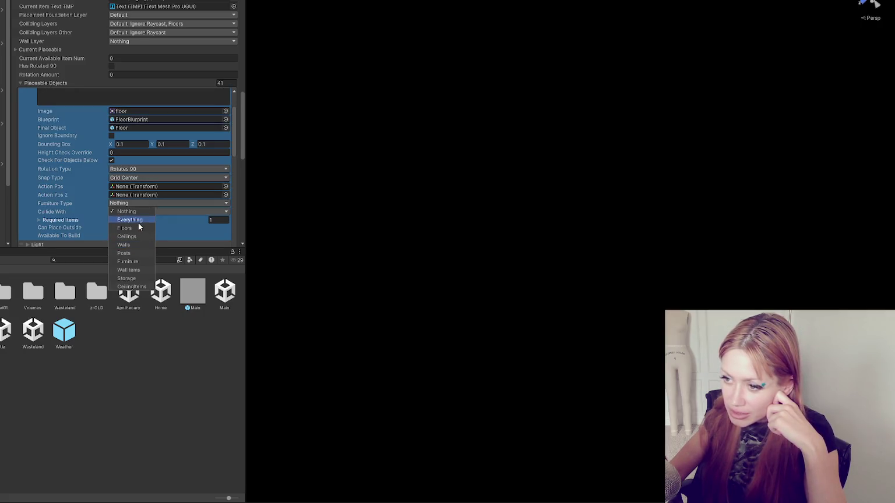
# - Set the Floor entry's Furniture Type to Floors and change its Collide With setting
pyautogui.click(138, 228)
pyautogui.click(163, 212)
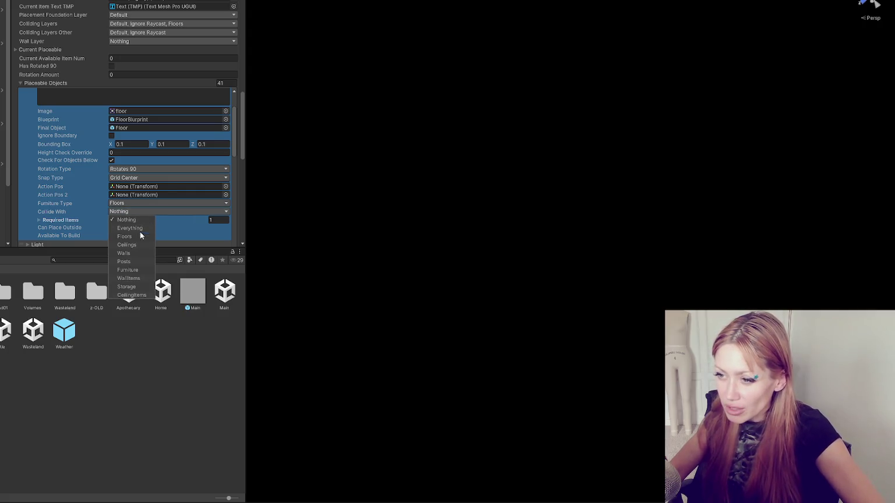
pyautogui.click(113, 359)
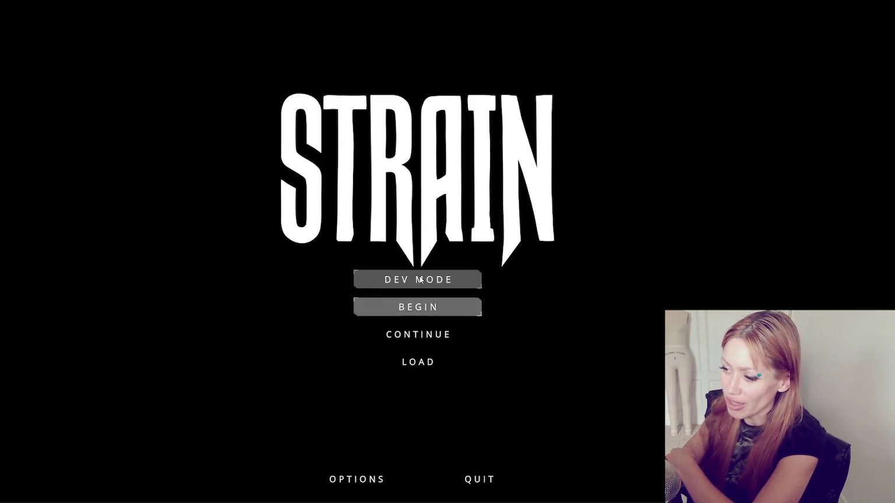
# - Start the game in DEV MODE, equip hotbar slot 1, and show the BUILD tab
pyautogui.click(464, 277)
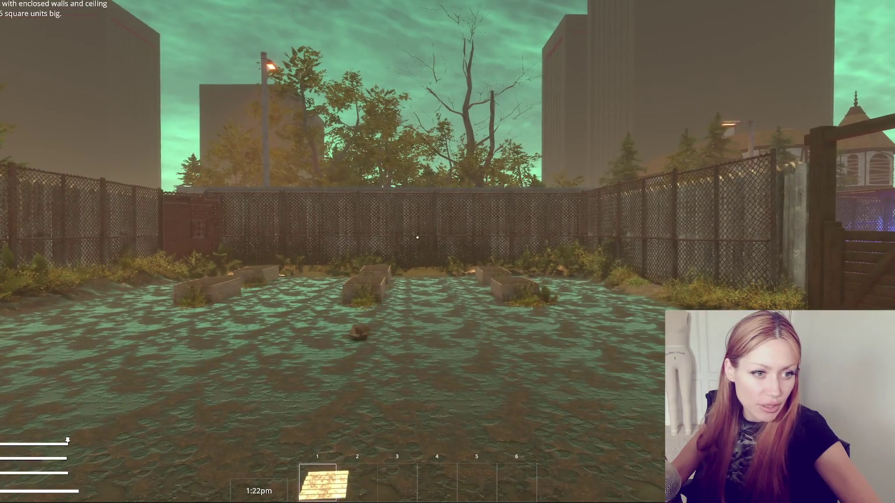
pyautogui.press('1')
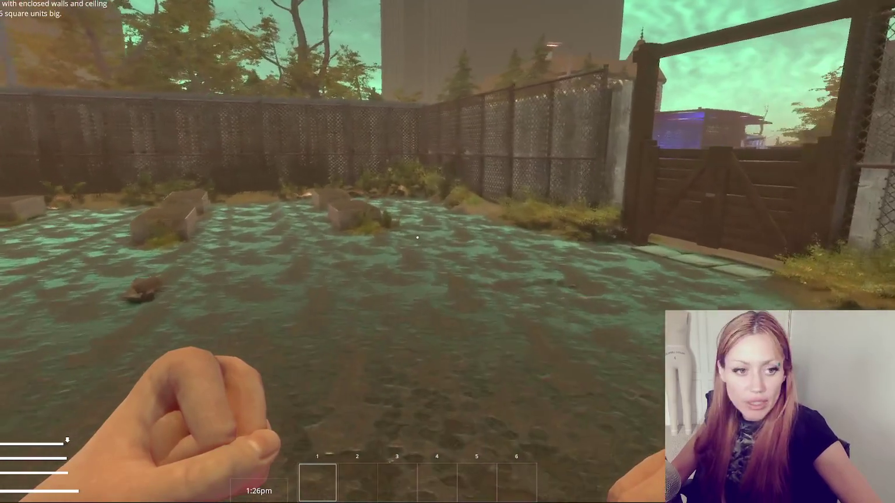
pyautogui.press('Escape')
pyautogui.click(635, 34)
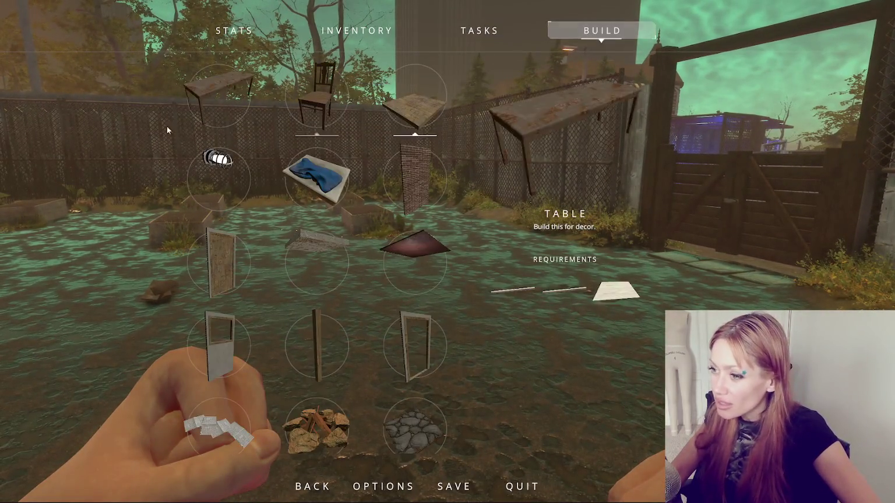
# - Scroll the build grid and select Stone Floor for placement
pyautogui.scroll(3, 390, 124)
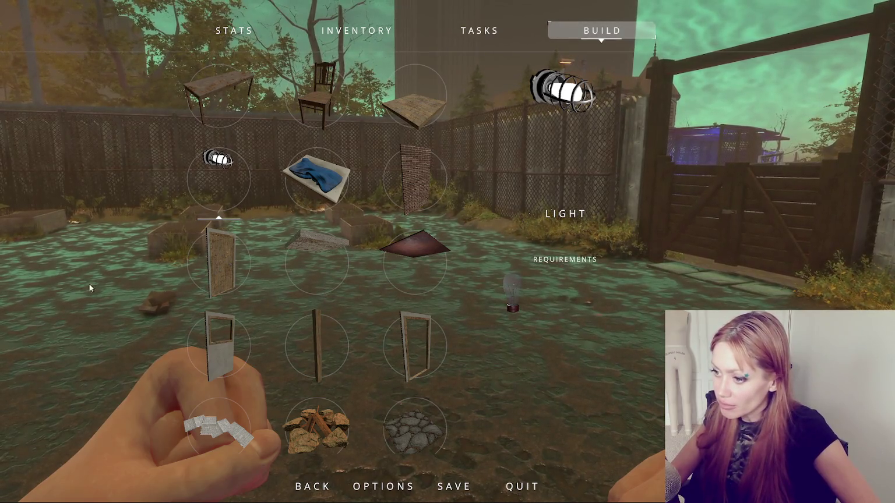
pyautogui.scroll(-4, 379, 274)
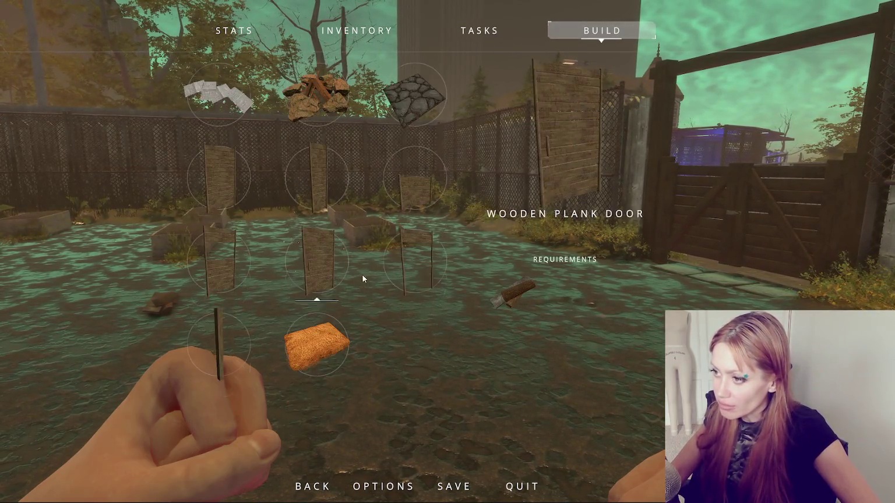
pyautogui.scroll(2, 361, 263)
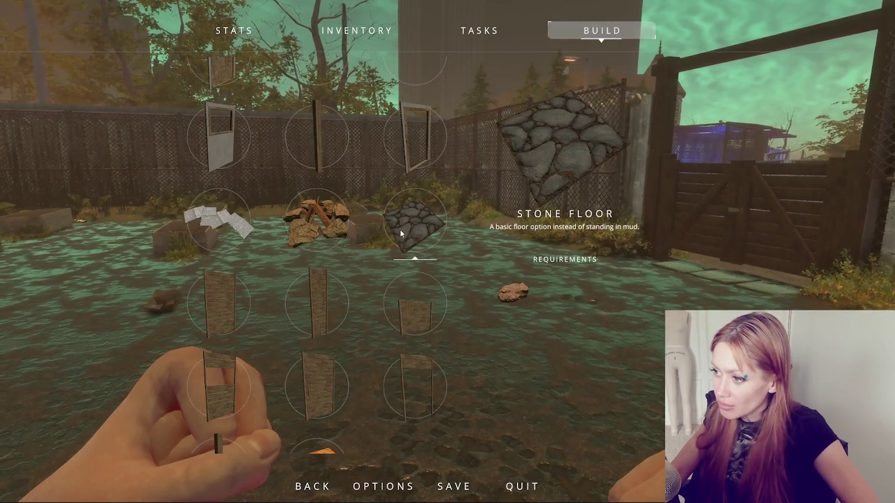
pyautogui.click(400, 230)
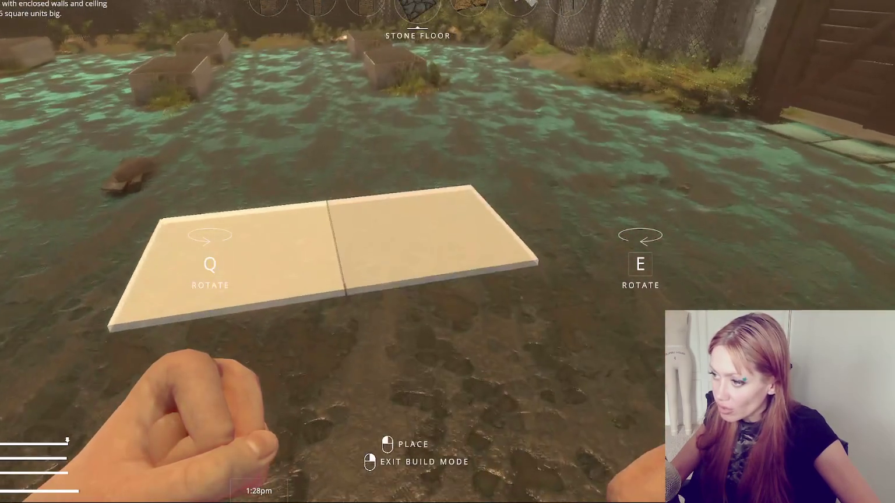
# - Place the tile completing the 2x2 floor, then turn one tile into stone
pyautogui.scroll(-3, 447, 252)
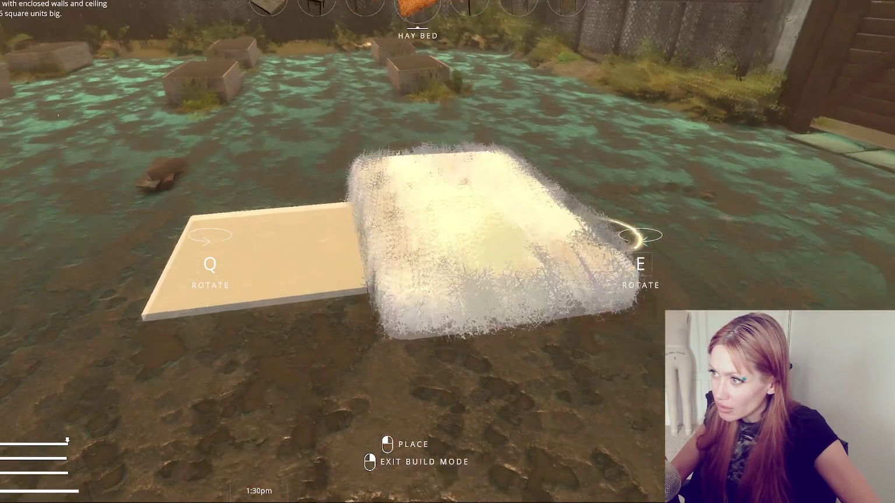
pyautogui.scroll(3, 447, 252)
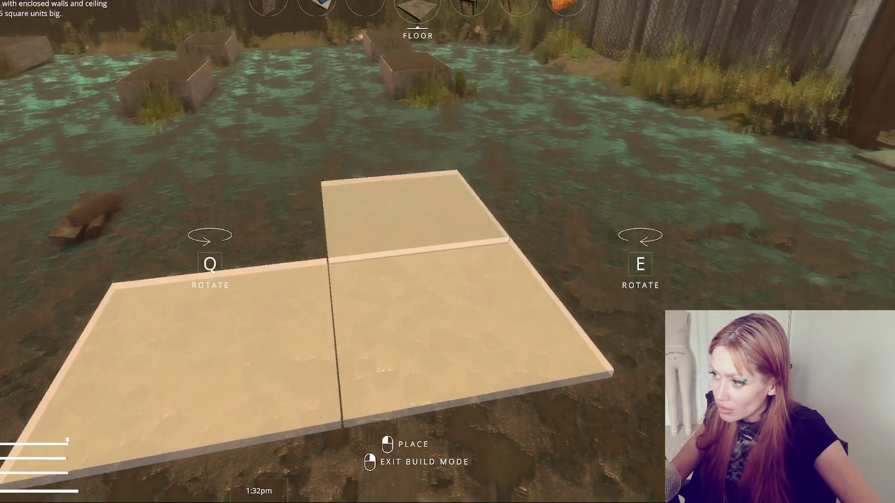
pyautogui.click(418, 238)
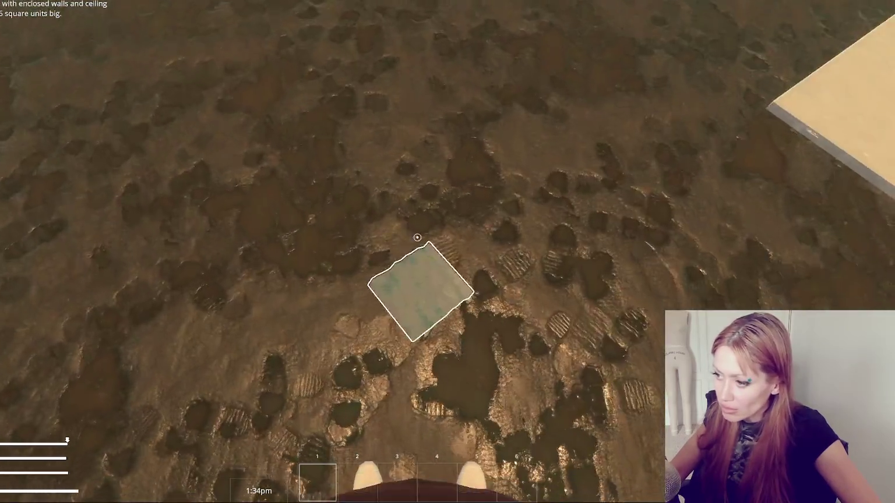
pyautogui.press('e')
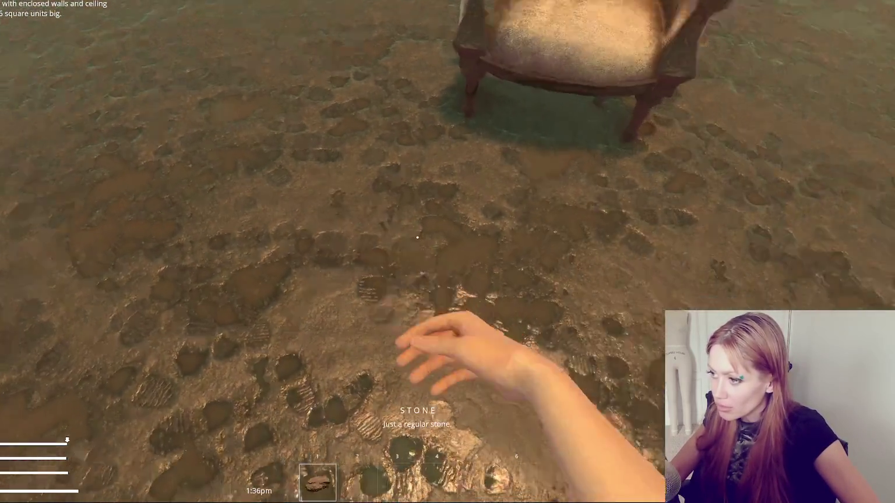
pyautogui.click(418, 238)
# - Lay a wooden board on one of the floor tiles
pyautogui.press('Escape')
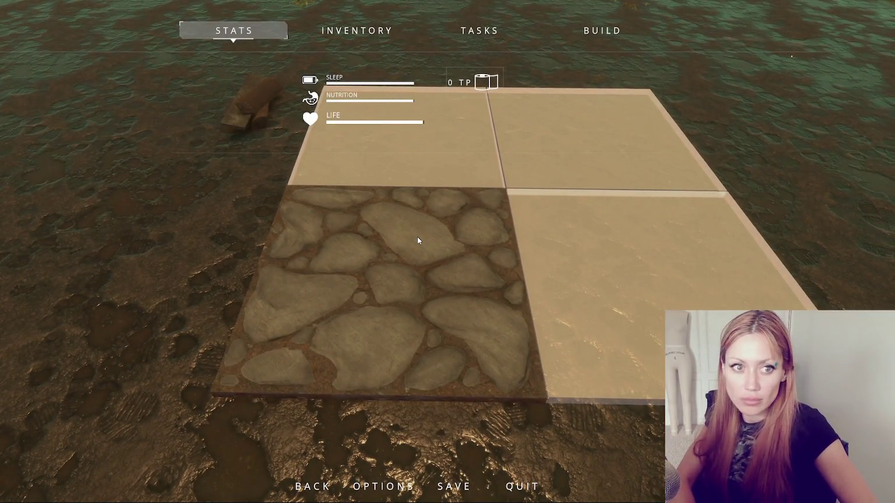
pyautogui.press('Escape')
pyautogui.press('Escape')
pyautogui.press('Escape')
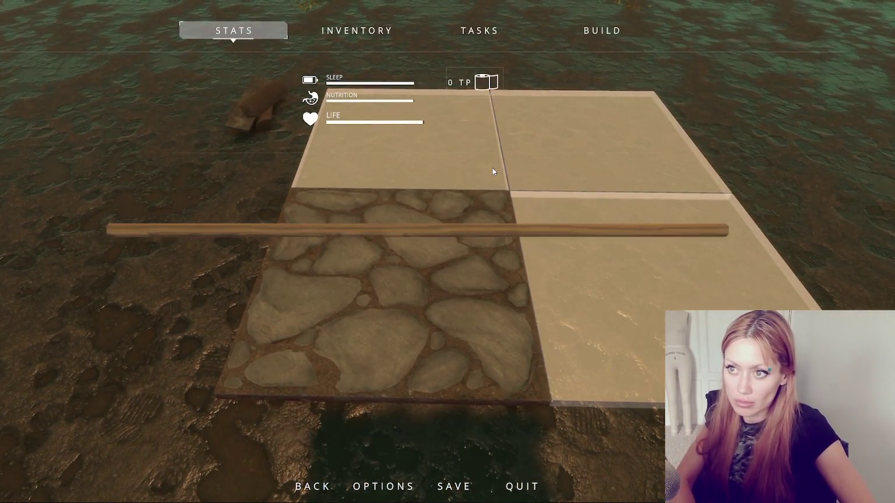
pyautogui.press('Escape')
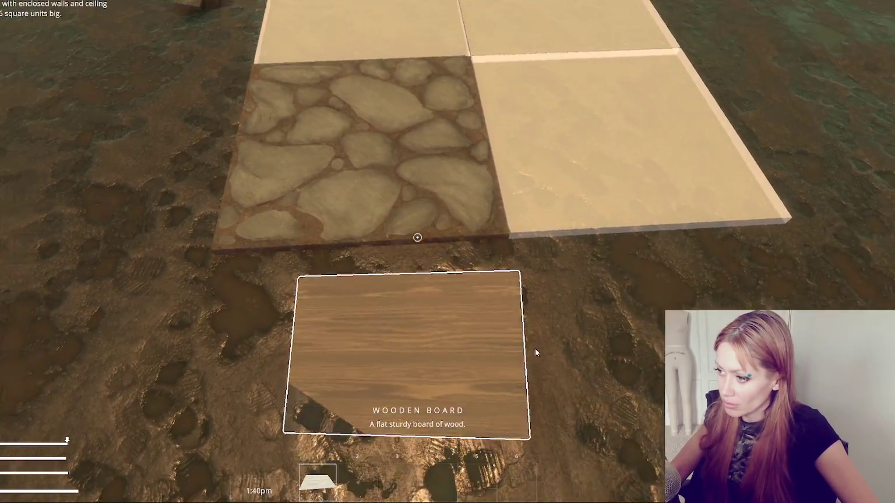
pyautogui.click(525, 341)
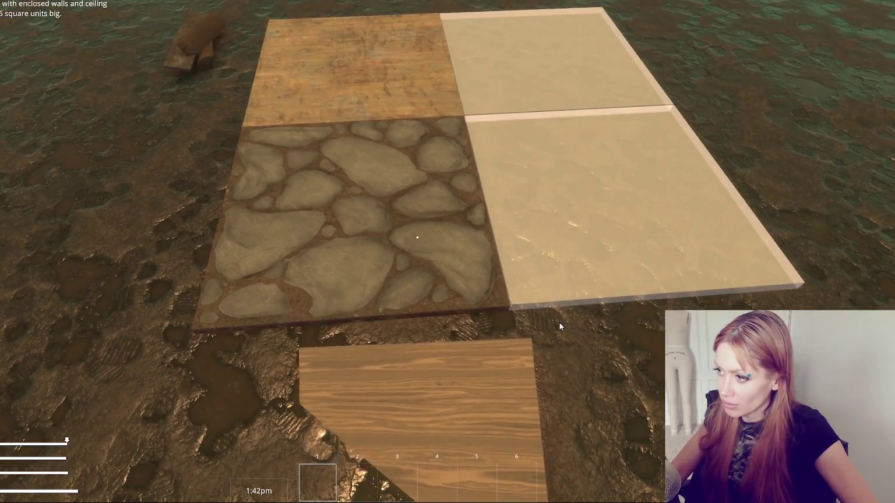
pyautogui.scroll(-2, 559, 323)
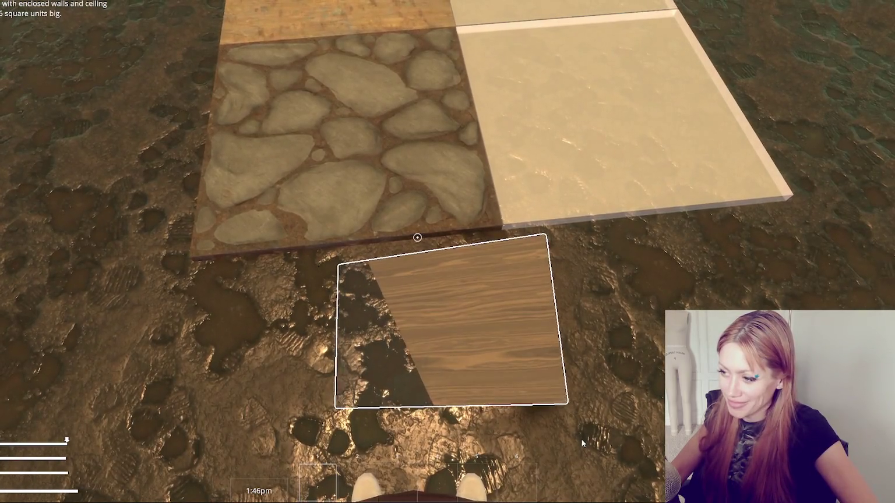
pyautogui.click(581, 439)
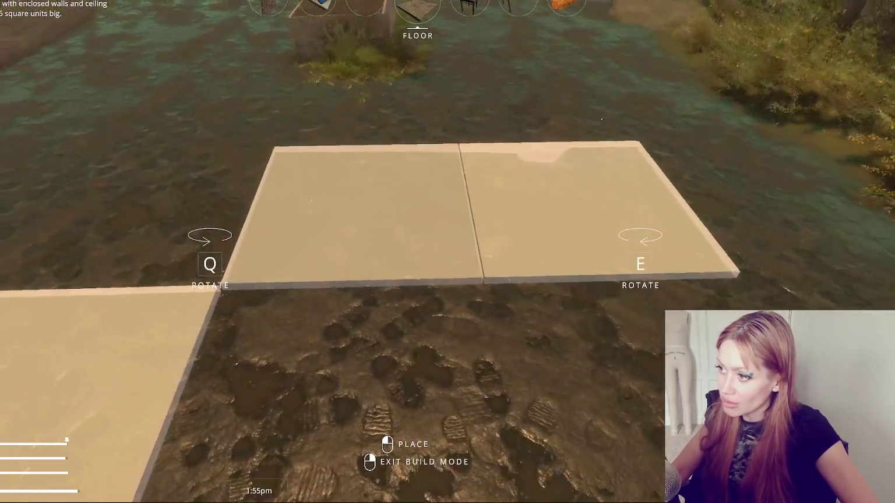
# - Cycle through the build items, then exit build mode and pause the game
pyautogui.scroll(-5, 447, 252)
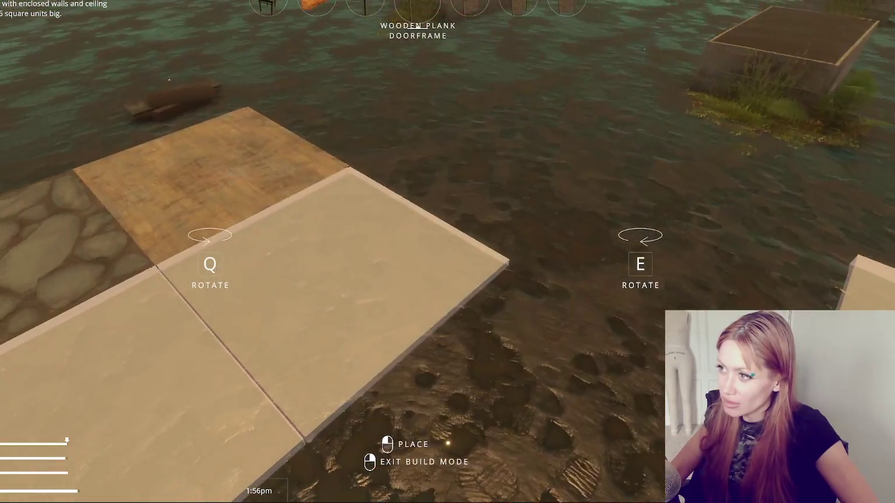
pyautogui.scroll(-2, 447, 252)
pyautogui.scroll(1, 447, 252)
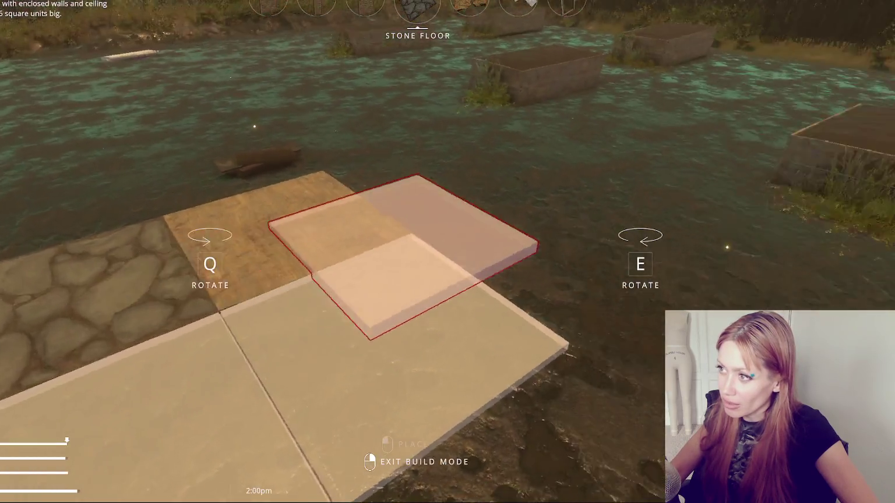
pyautogui.scroll(1, 447, 251)
pyautogui.scroll(2, 447, 251)
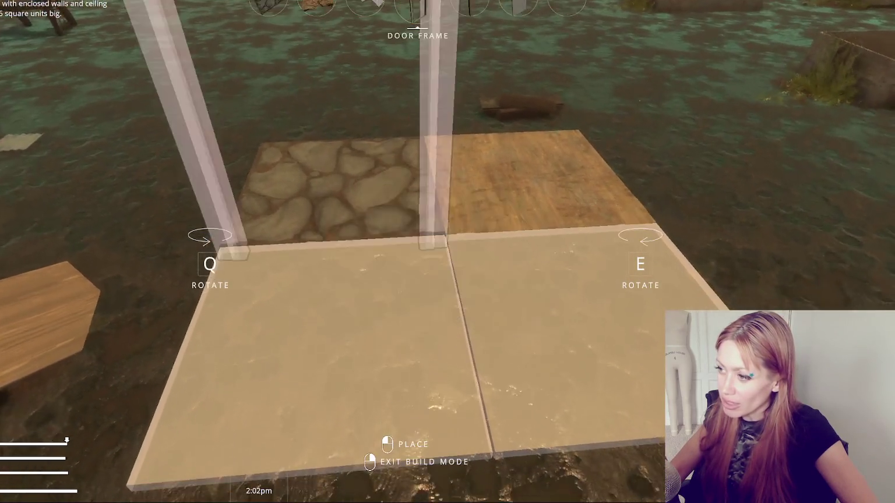
pyautogui.scroll(4, 447, 251)
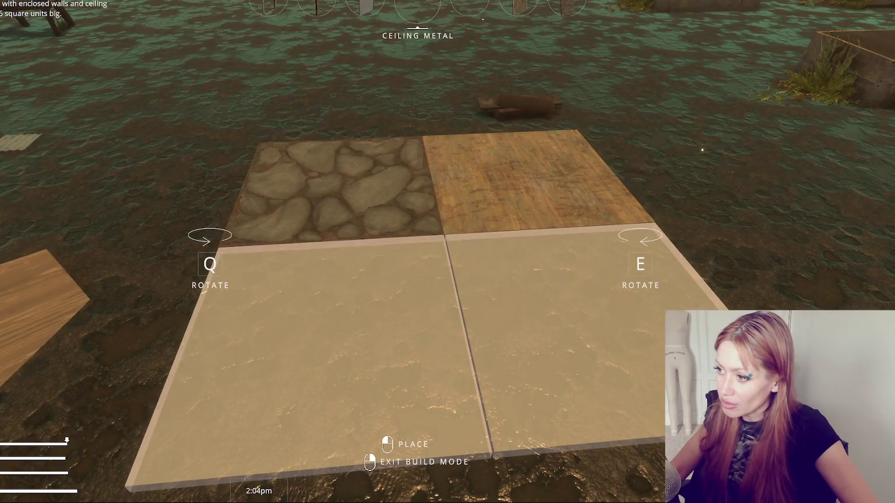
pyautogui.scroll(1, 448, 252)
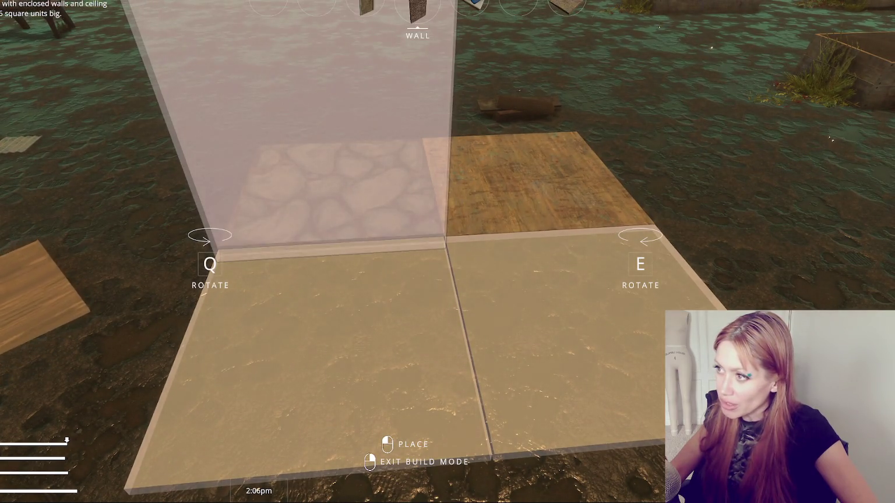
pyautogui.scroll(1, 447, 252)
pyautogui.scroll(-1, 447, 251)
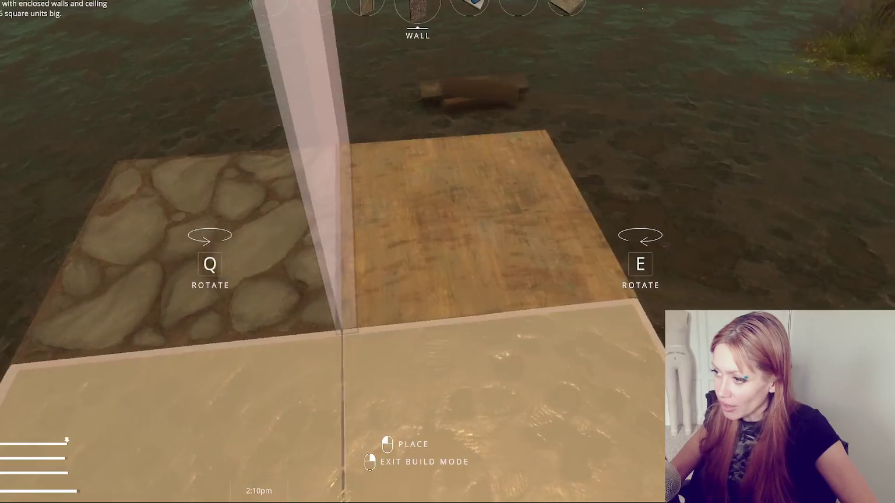
pyautogui.rightClick(447, 252)
pyautogui.press('Escape')
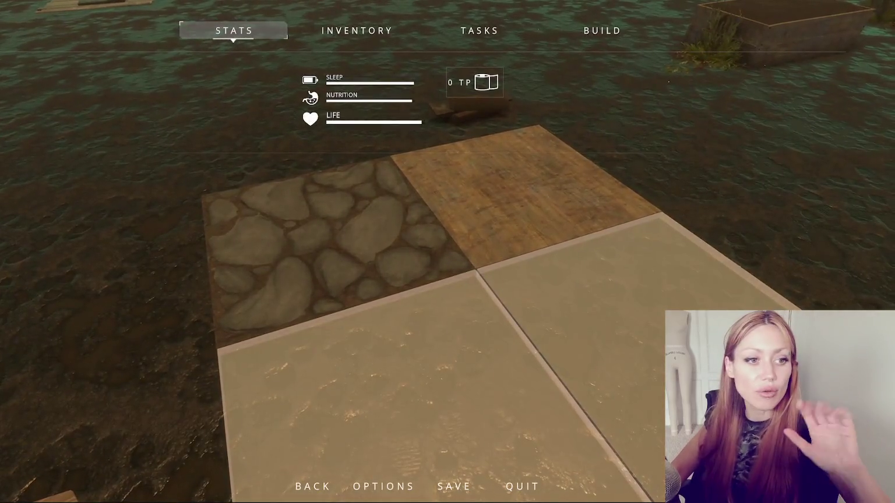
# - Pick the wall piece from the build menu and cycle through the build pieces
pyautogui.click(607, 36)
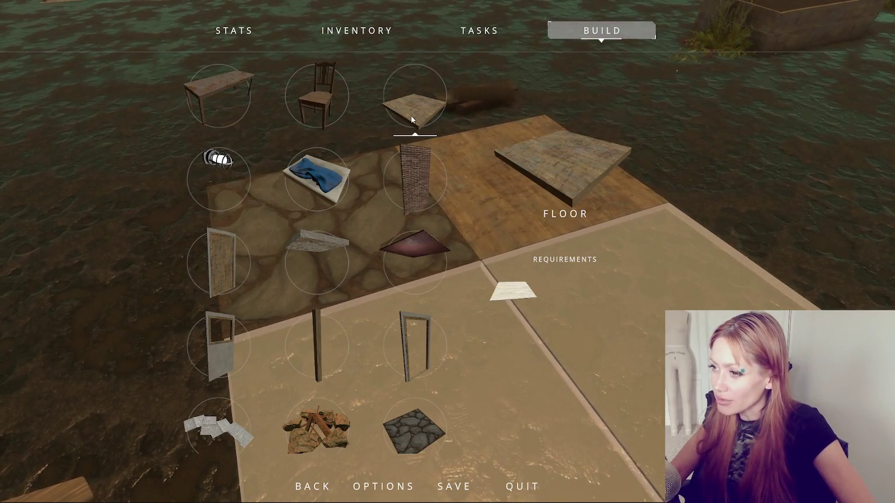
pyautogui.click(415, 180)
pyautogui.press('s')
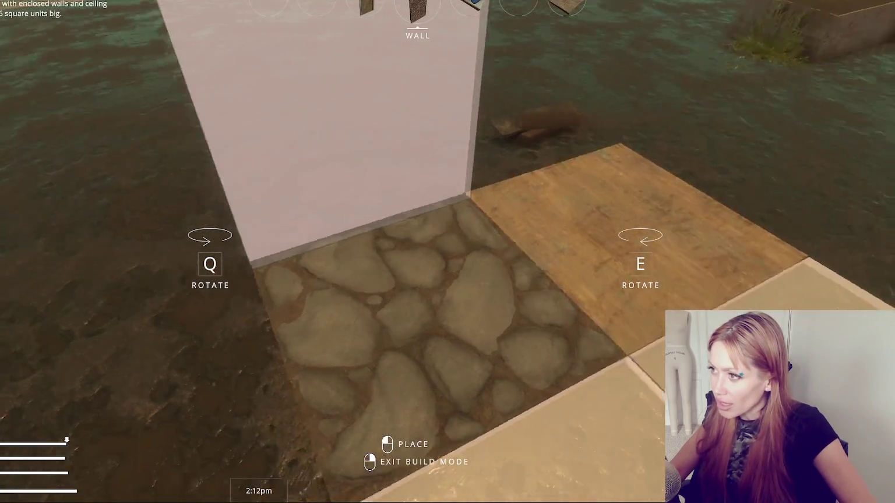
pyautogui.rightClick(418, 236)
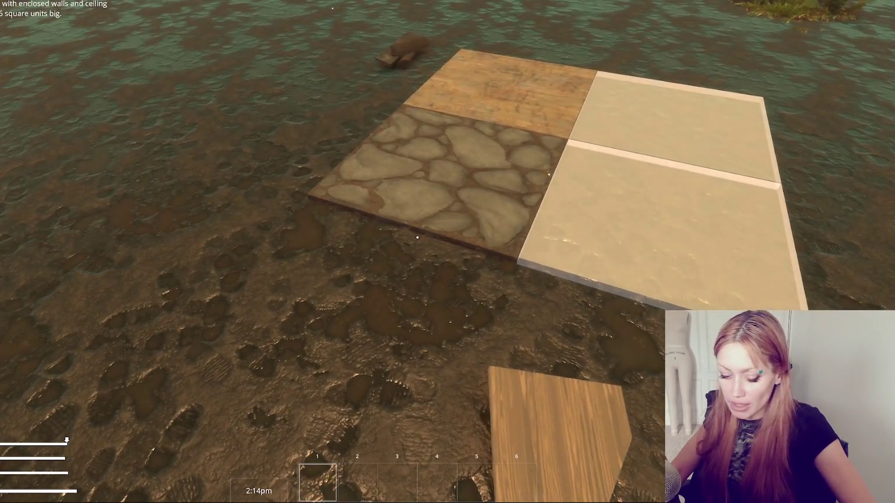
pyautogui.press('b')
pyautogui.press('w')
pyautogui.scroll(-2, 418, 237)
pyautogui.rightClick(417, 237)
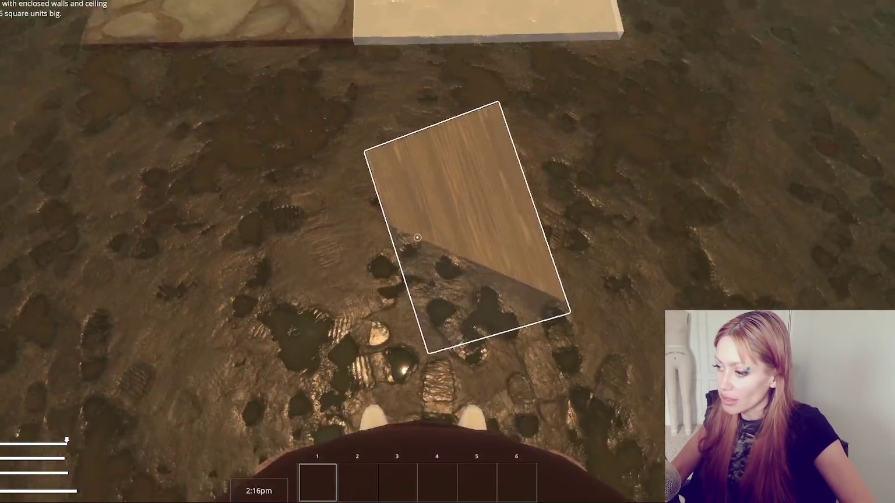
pyautogui.press('b')
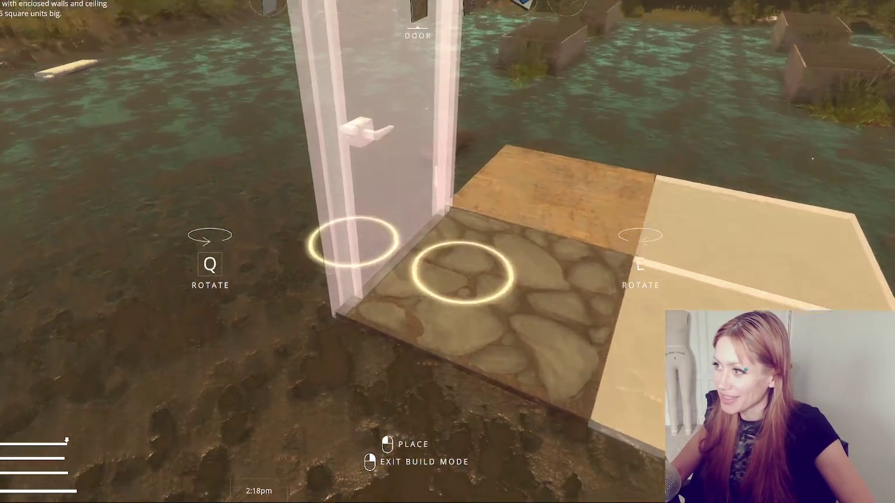
pyautogui.scroll(-1, 417, 237)
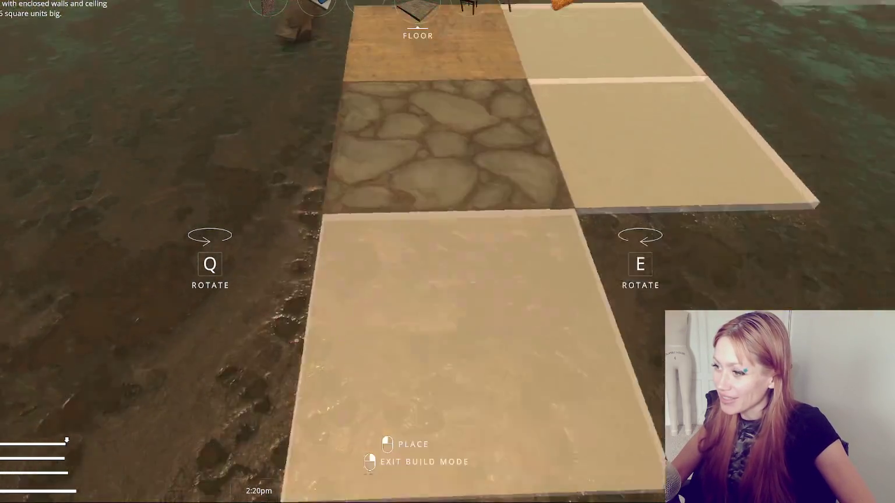
# - Place two floor tiles beside the stone tile and lay the wooden board floor
pyautogui.click(417, 237)
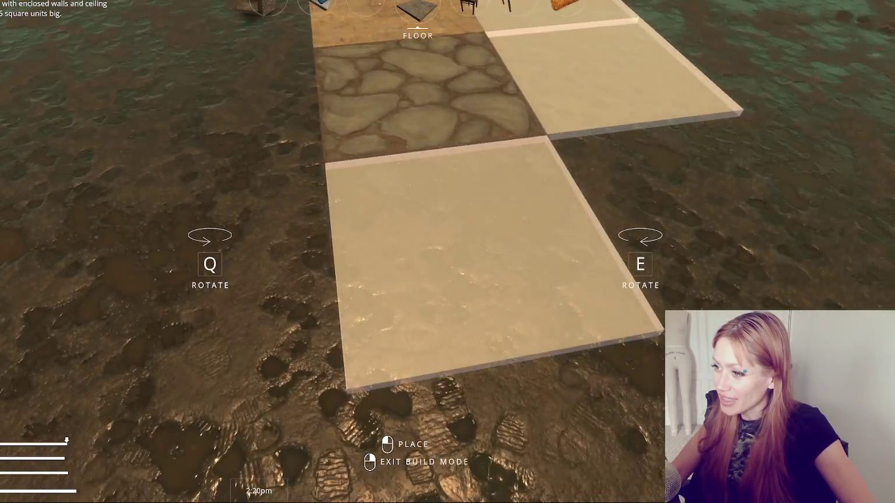
pyautogui.click(417, 237)
pyautogui.rightClick(417, 237)
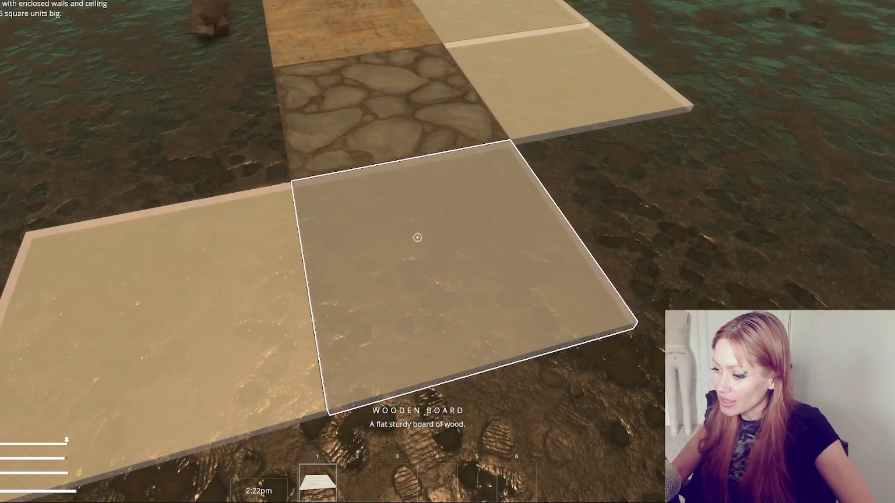
pyautogui.press('b')
pyautogui.press('Escape')
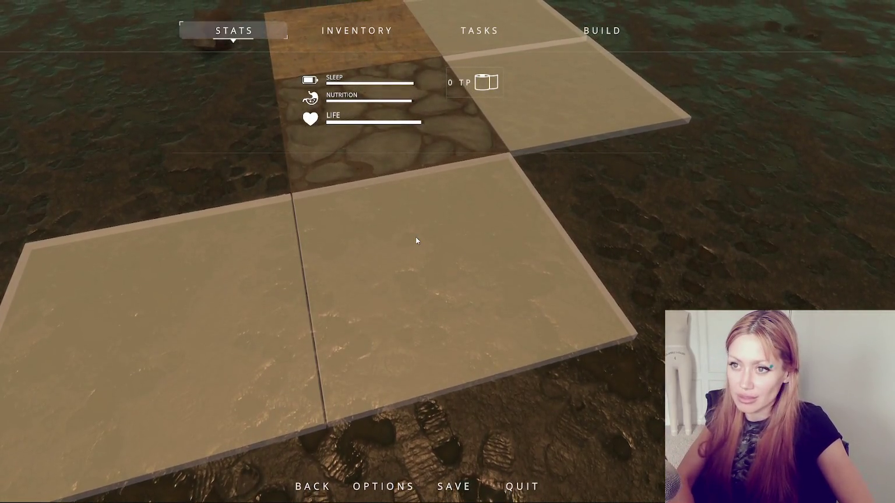
pyautogui.press('Escape')
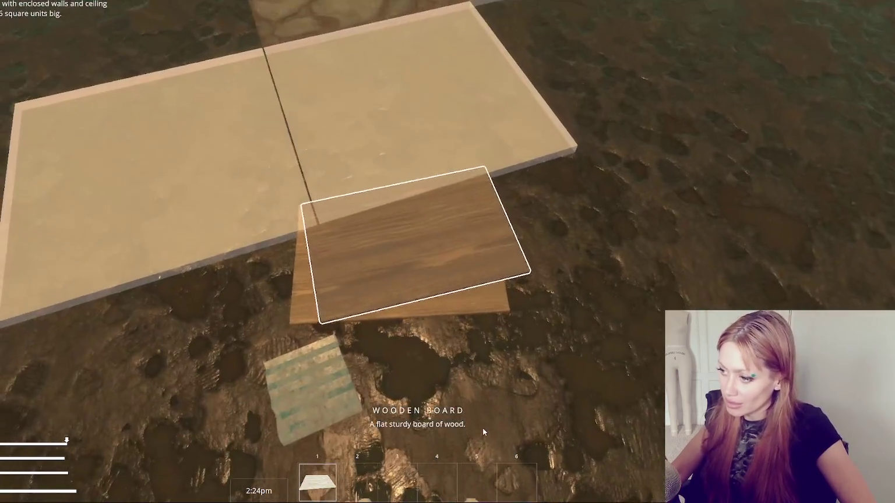
pyautogui.click(414, 237)
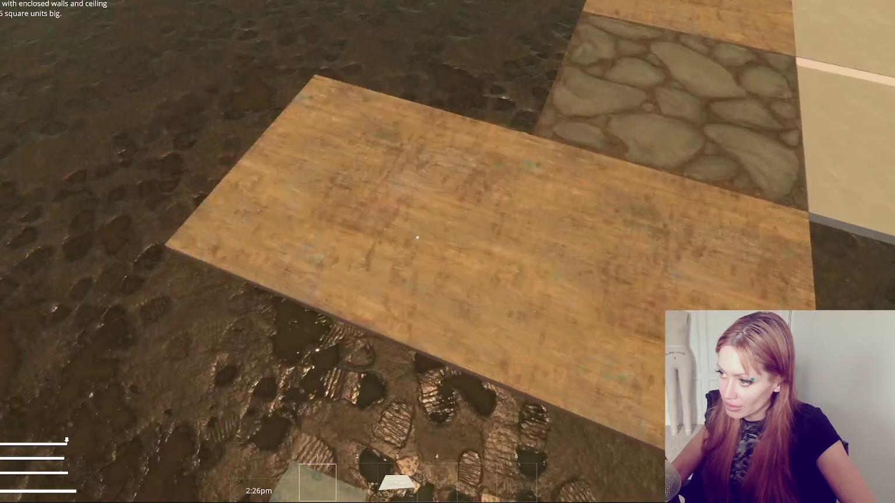
# - Place the room blueprint beside the floor and build its walls from bricks
pyautogui.press('Escape')
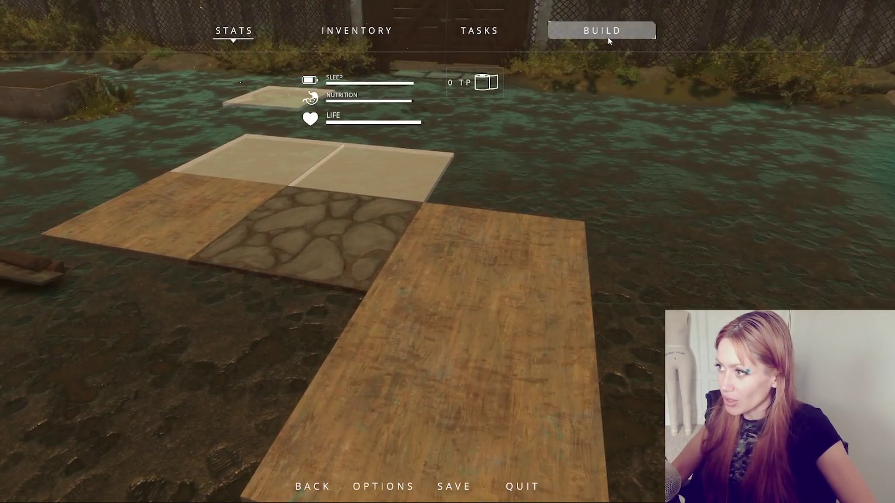
pyautogui.click(607, 36)
pyautogui.click(409, 170)
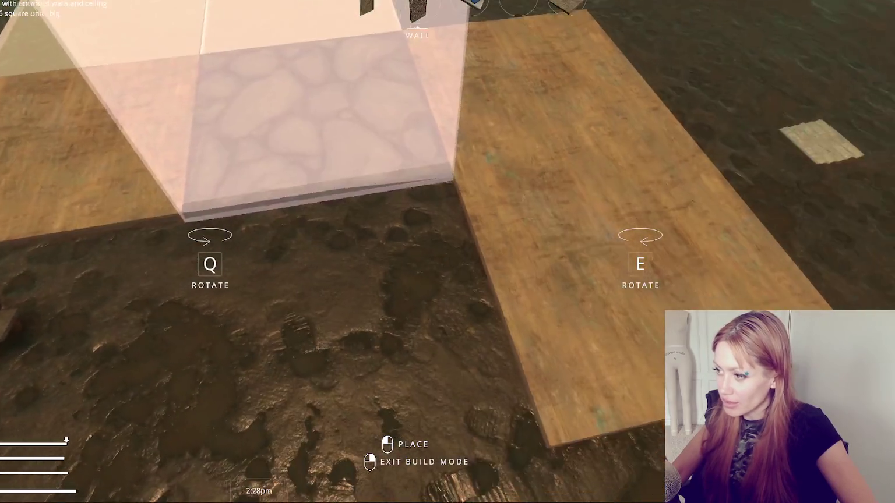
pyautogui.click(418, 237)
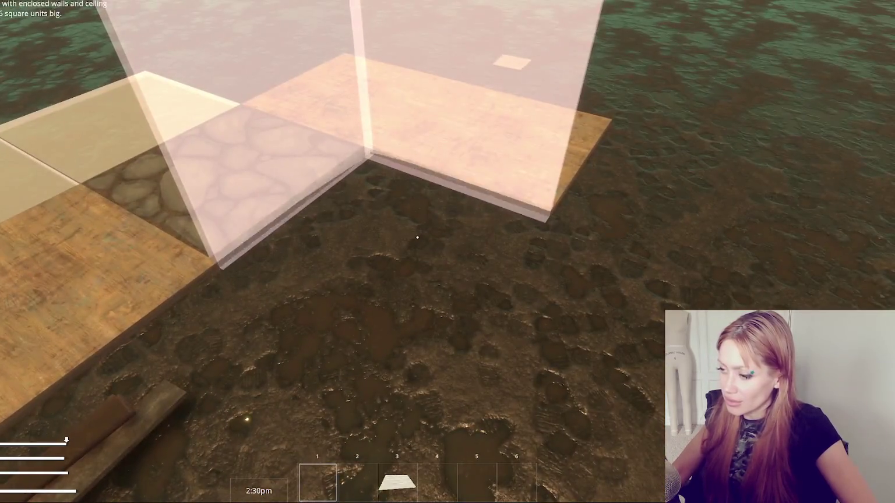
pyautogui.press('Escape')
pyautogui.press('Escape')
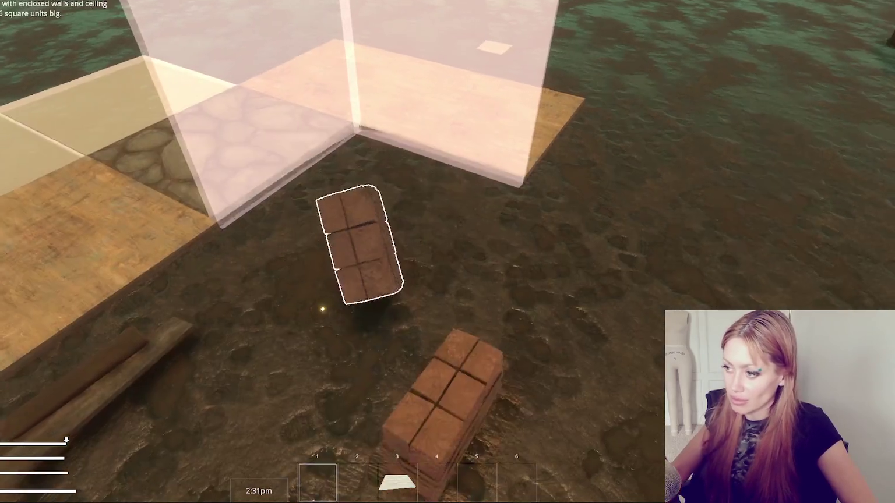
pyautogui.click(418, 237)
# - Re-enter build mode on Stone Floor and line up its preview by the wall corner
pyautogui.press('w')
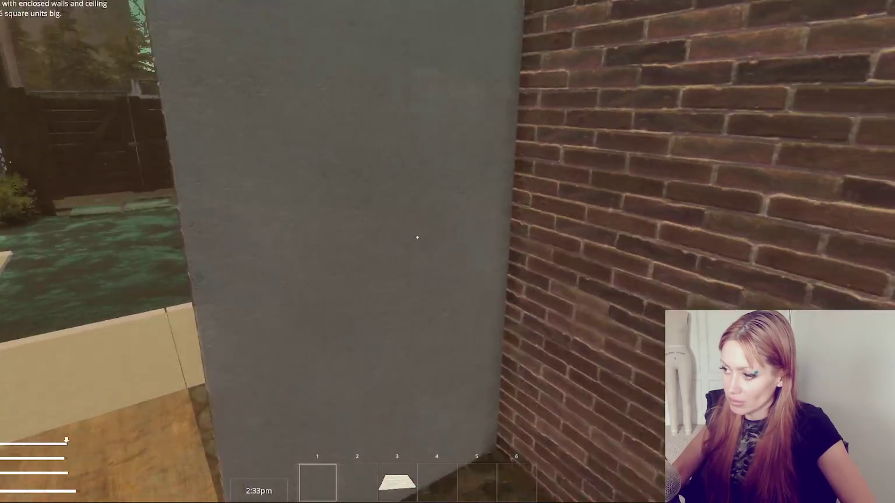
pyautogui.press('b')
pyautogui.press('s')
pyautogui.scroll(-2, 447, 252)
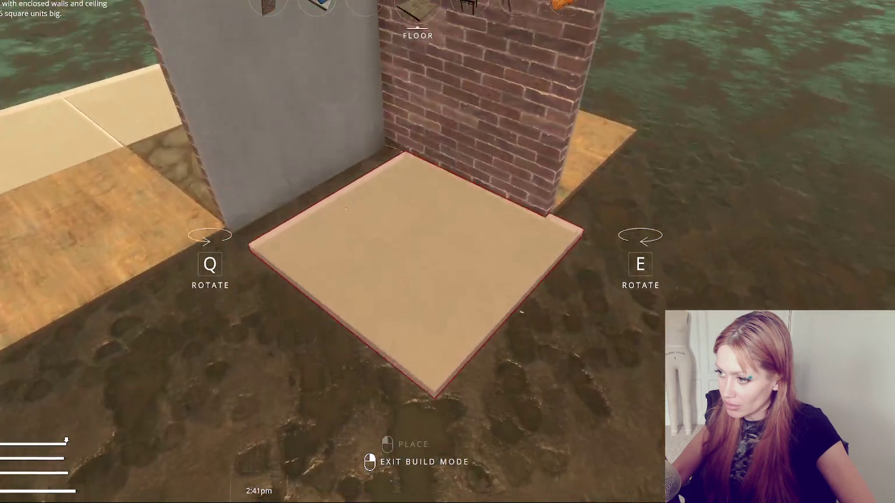
pyautogui.press('w')
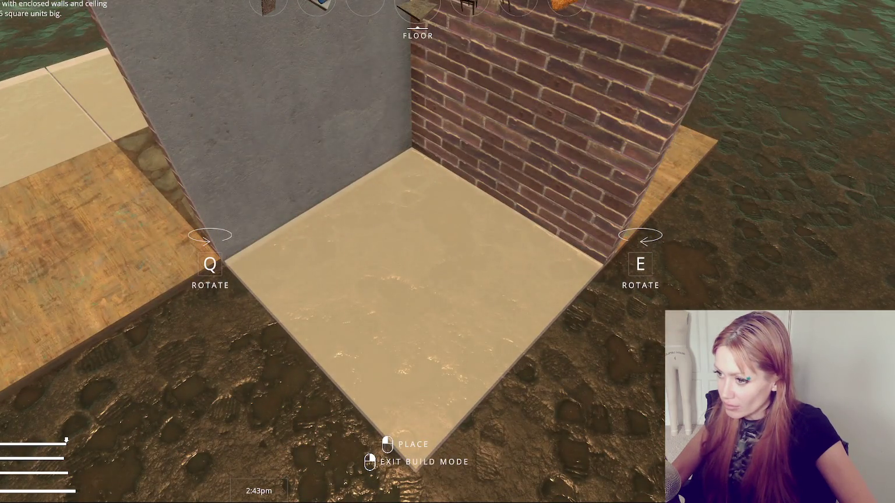
pyautogui.press('s')
pyautogui.press('w')
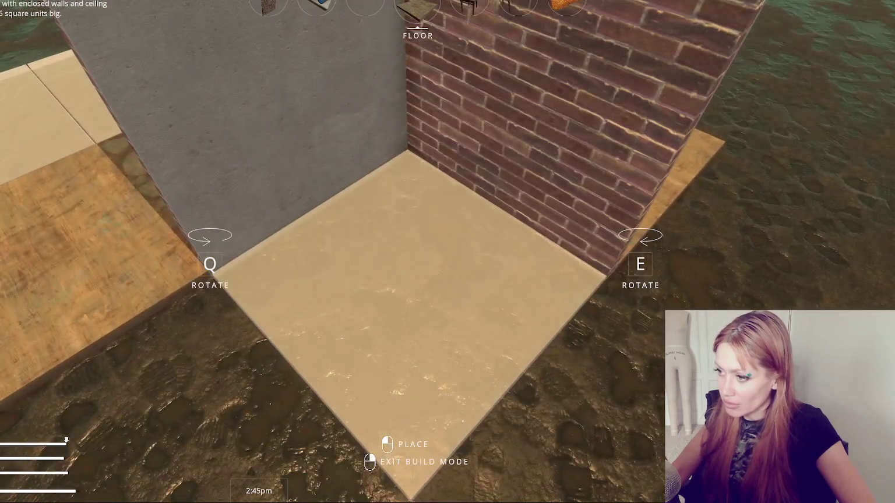
pyautogui.rightClick(447, 252)
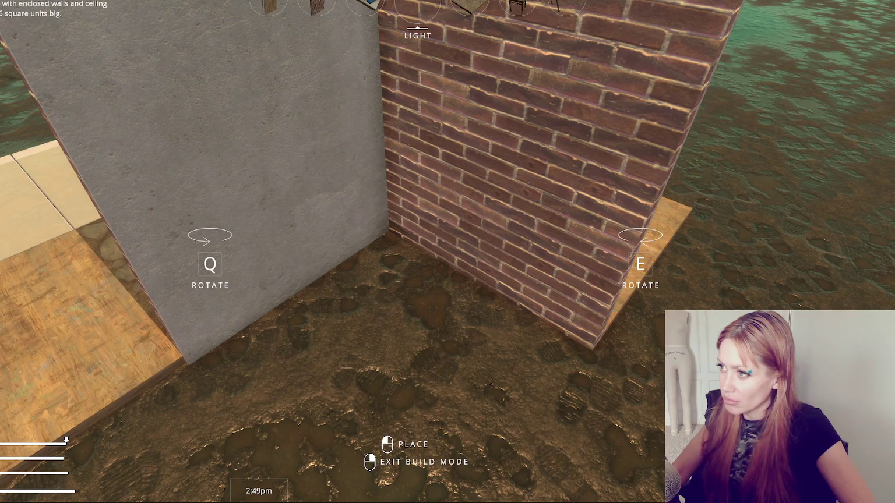
pyautogui.press('s')
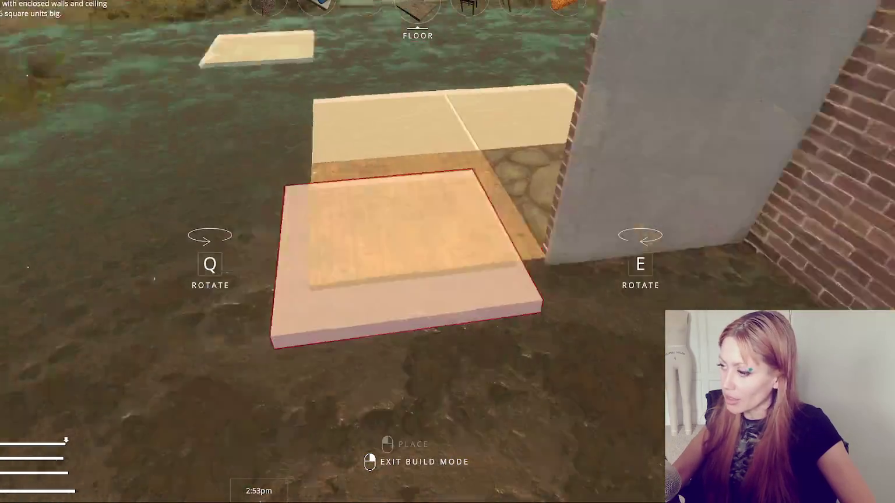
pyautogui.scroll(-2, 447, 252)
pyautogui.scroll(-2, 447, 252)
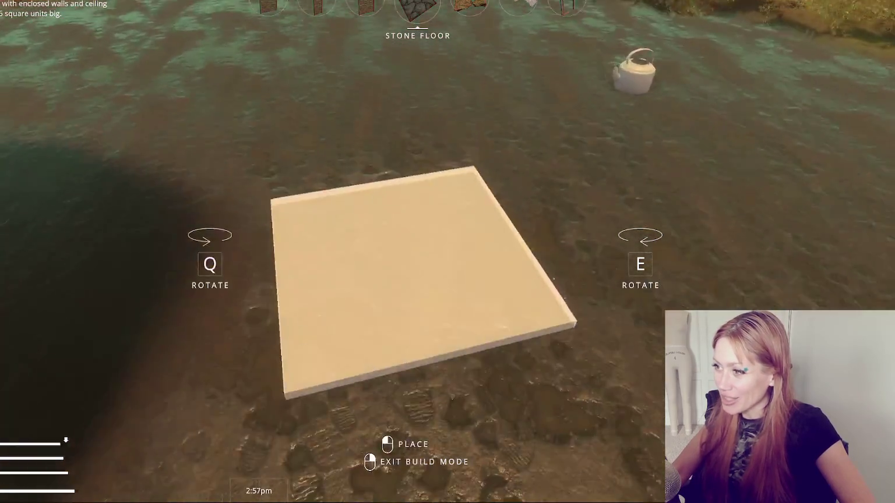
# - Lay eleven stone floor tiles across the yard toward the armchair, then pause
pyautogui.click(447, 251)
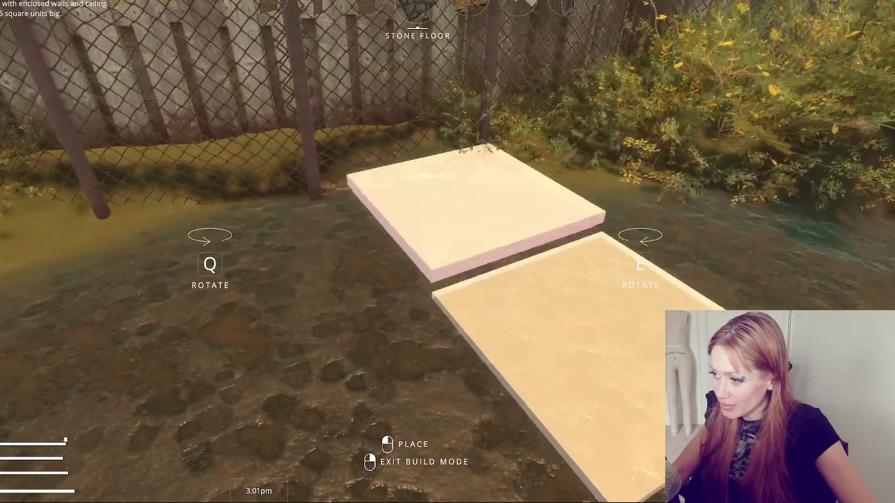
pyautogui.click(448, 251)
pyautogui.click(447, 251)
pyautogui.click(447, 252)
pyautogui.click(447, 252)
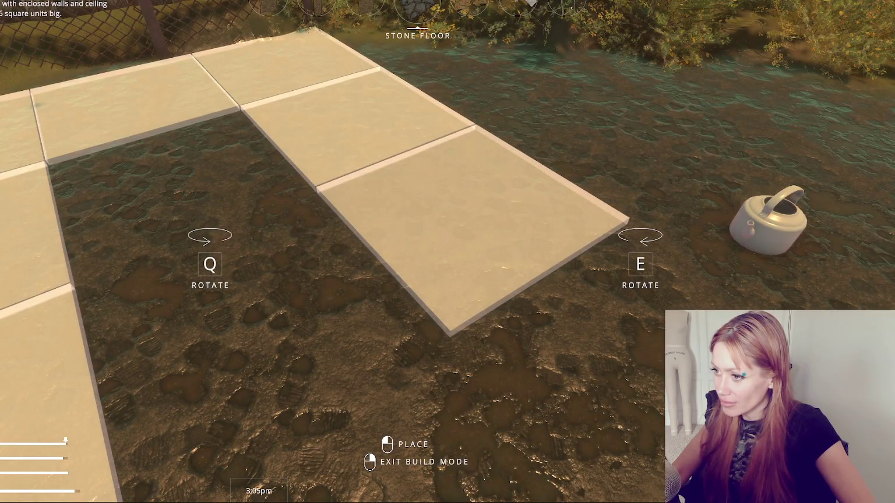
pyautogui.click(448, 251)
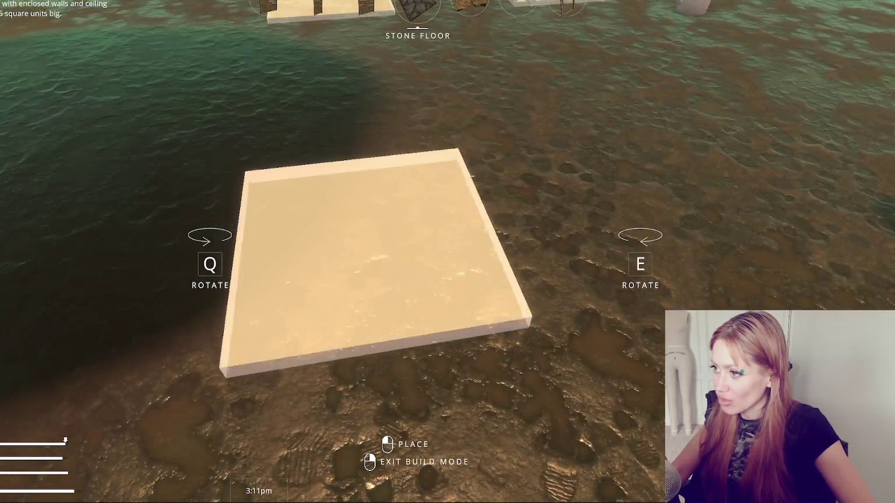
pyautogui.click(447, 252)
pyautogui.click(448, 252)
pyautogui.click(447, 252)
pyautogui.click(447, 251)
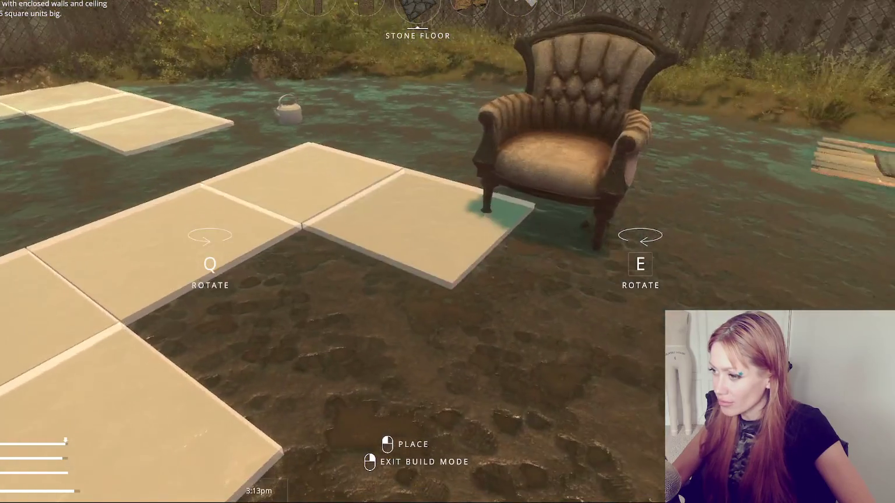
pyautogui.click(447, 251)
pyautogui.press('Escape')
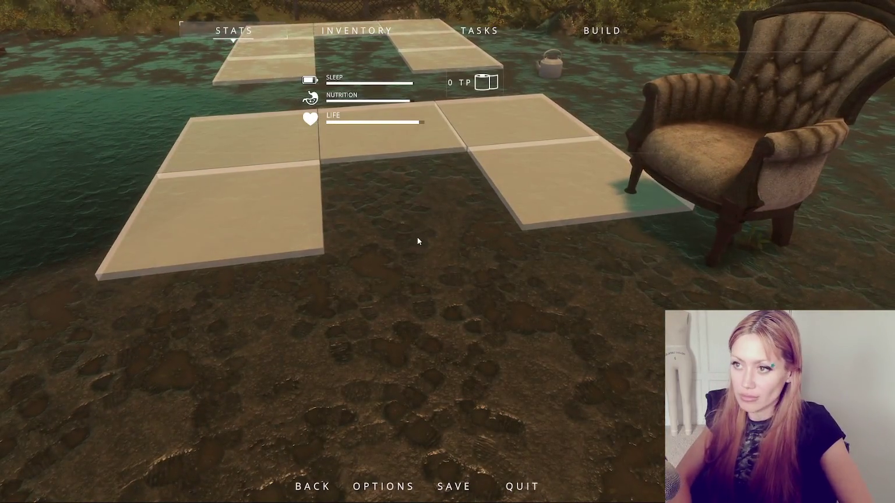
# - Throw and regather the scrap wood, then fill grid gaps with stone floor tiles
pyautogui.press('Escape')
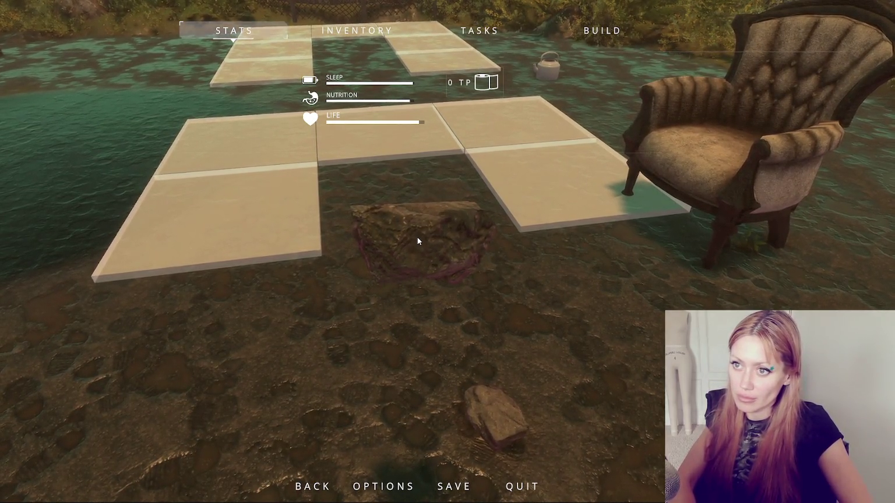
pyautogui.press('Escape')
pyautogui.click(417, 237)
pyautogui.click(417, 237)
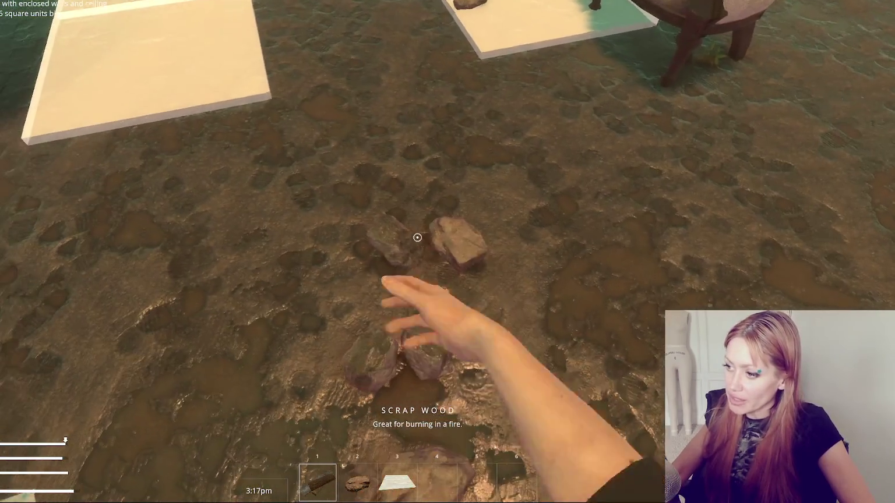
pyautogui.click(417, 237)
pyautogui.click(417, 237)
pyautogui.click(418, 237)
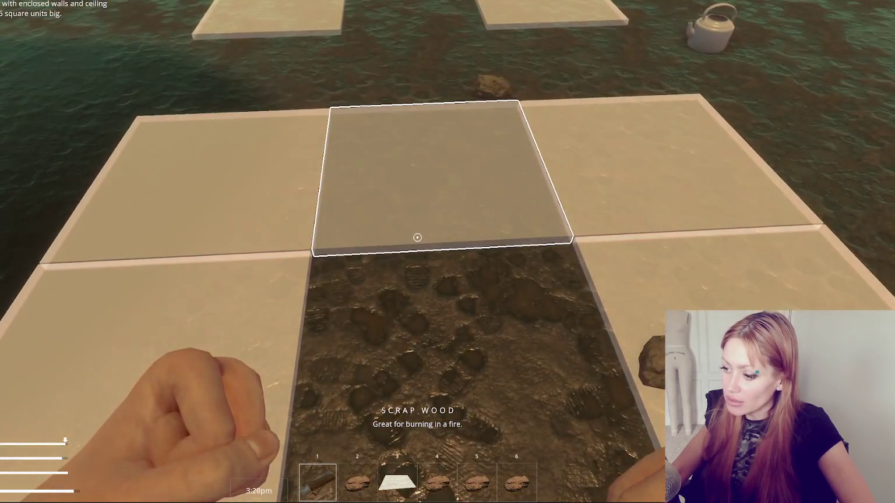
pyautogui.click(417, 237)
pyautogui.click(417, 237)
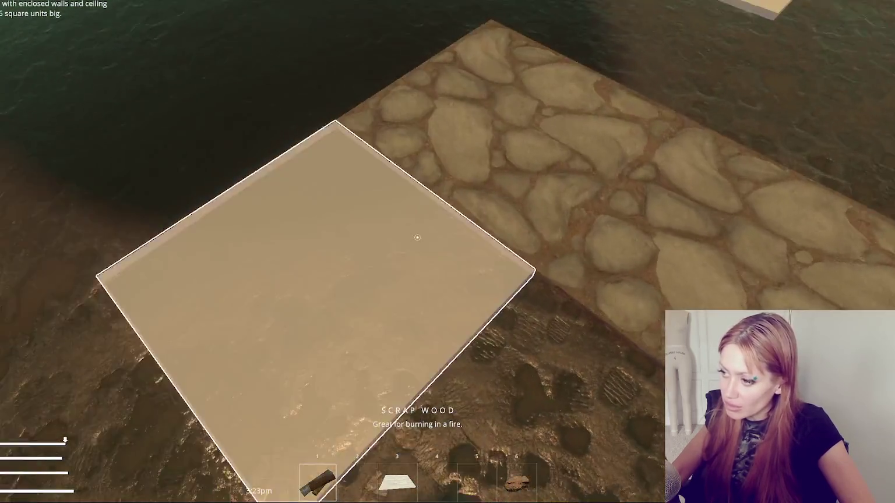
pyautogui.click(418, 237)
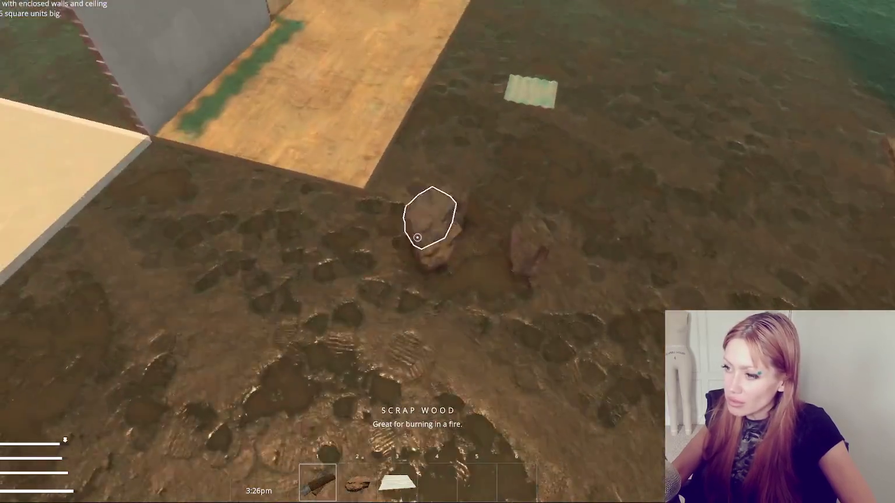
# - Pick up four rocks, drop the scrap wood, and drop two rocks onto the stone floor
pyautogui.click(417, 237)
pyautogui.click(417, 237)
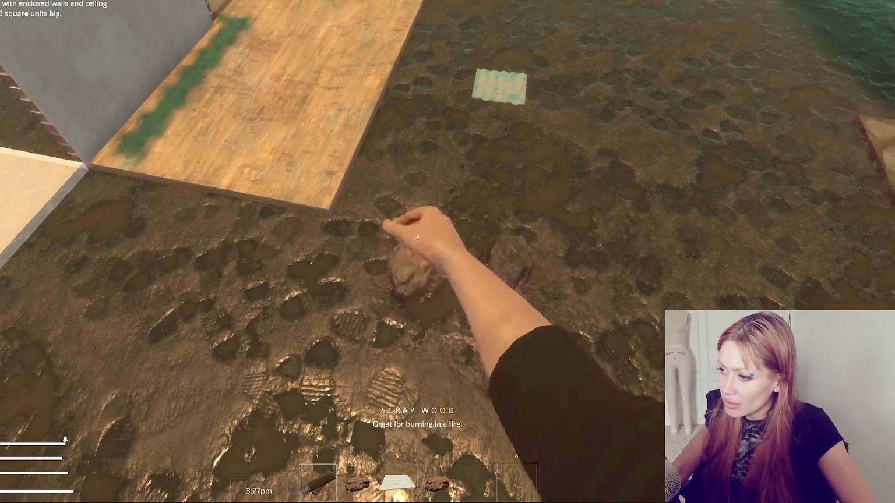
pyautogui.click(417, 237)
pyautogui.click(418, 237)
pyautogui.click(417, 237)
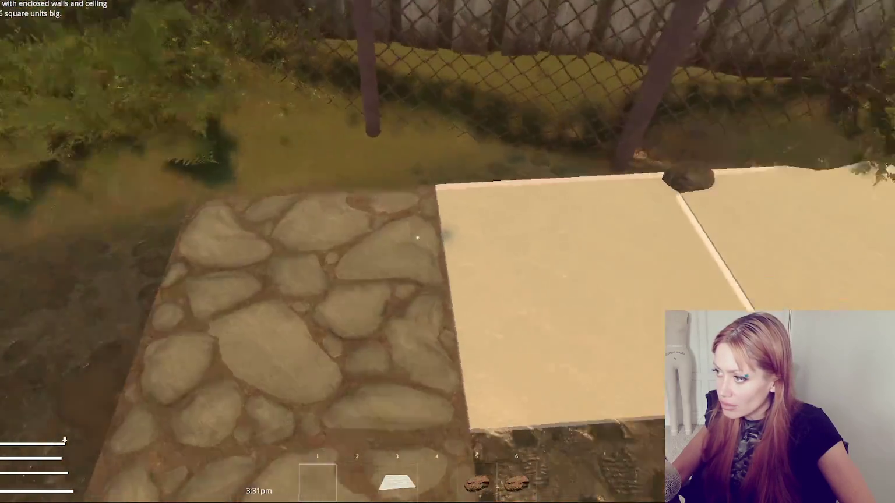
pyautogui.click(418, 237)
pyautogui.click(417, 237)
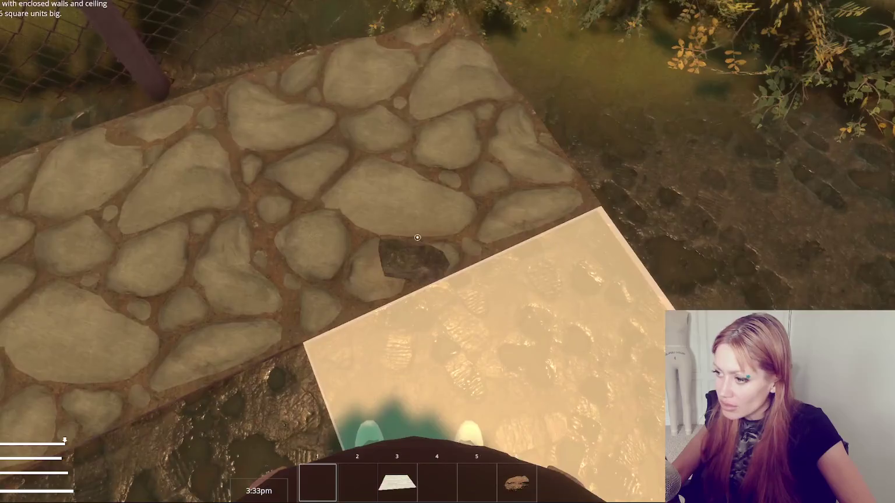
# - Pick up the scrap wood and try selecting a wall piece from the build menu
pyautogui.click(417, 237)
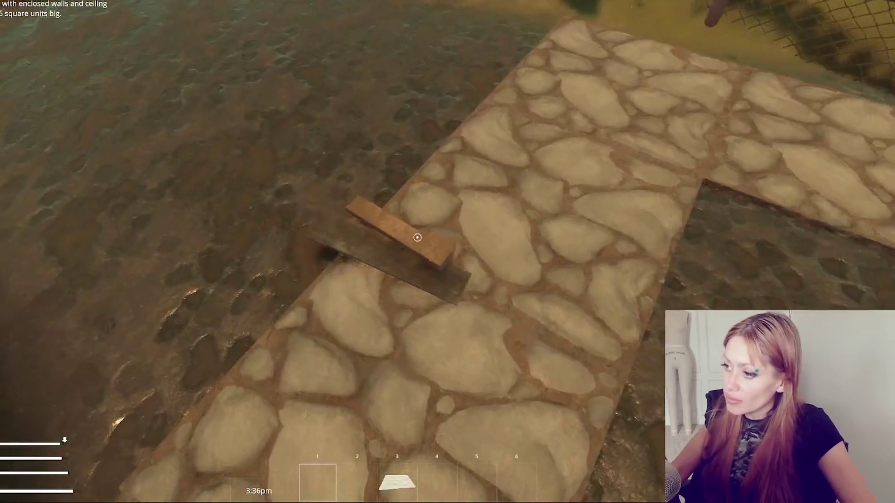
pyautogui.click(418, 237)
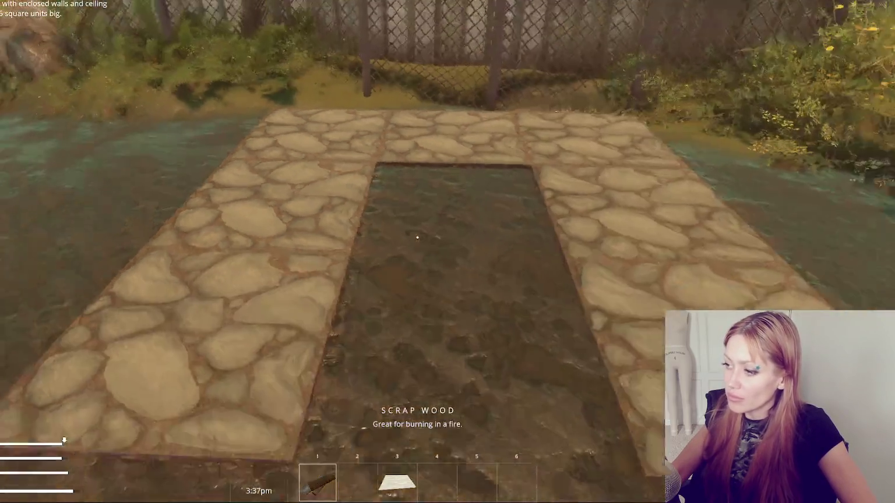
pyautogui.press('Escape')
pyautogui.click(412, 181)
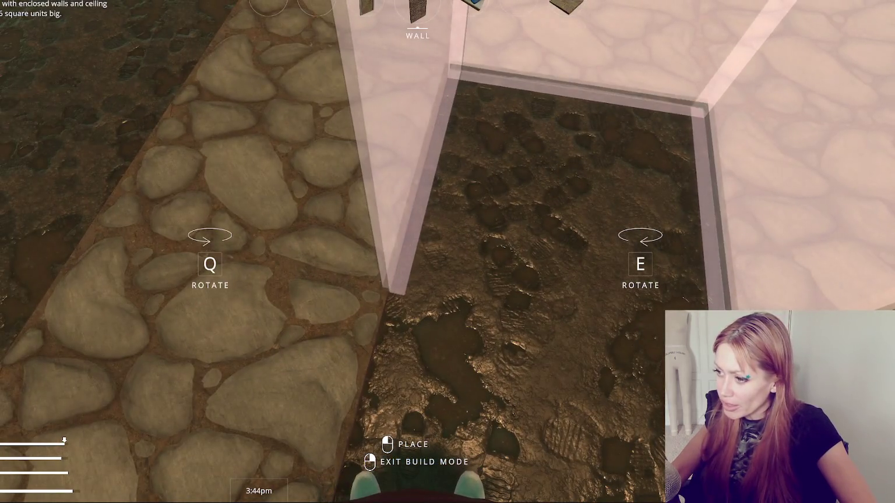
pyautogui.rightClick(417, 236)
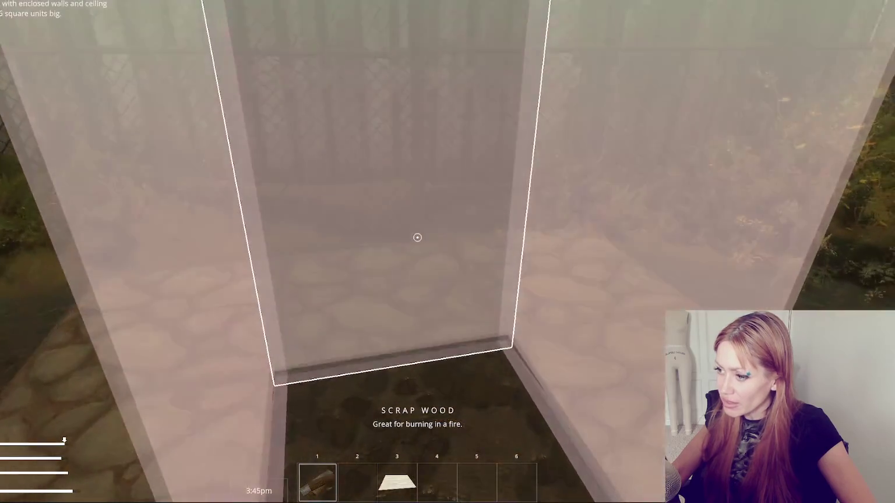
pyautogui.click(417, 237)
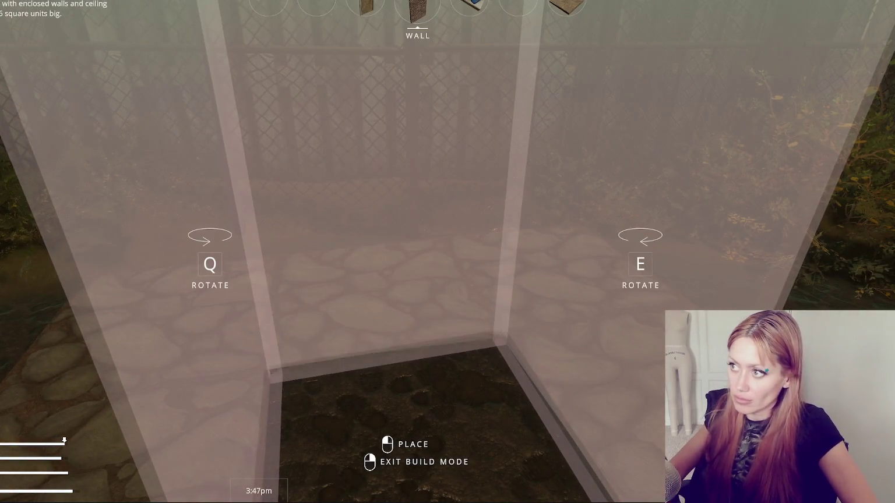
pyautogui.press('Escape')
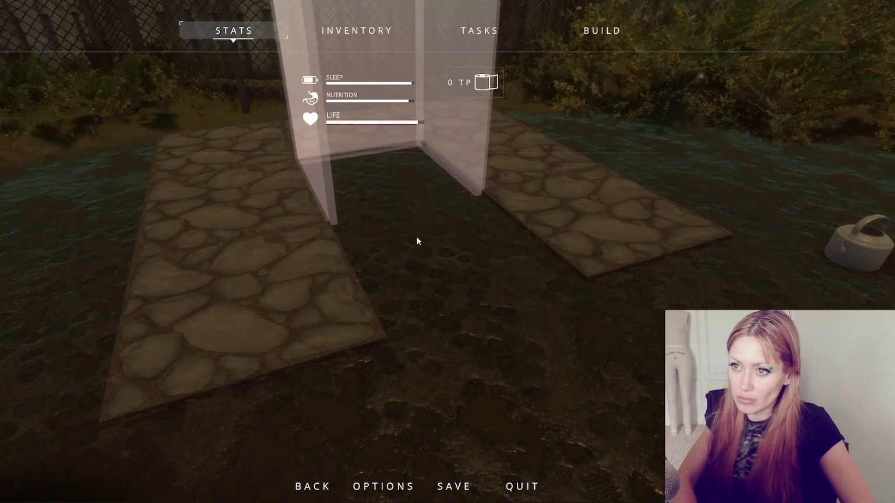
pyautogui.press('Escape')
pyautogui.press('Escape')
pyautogui.press('Escape')
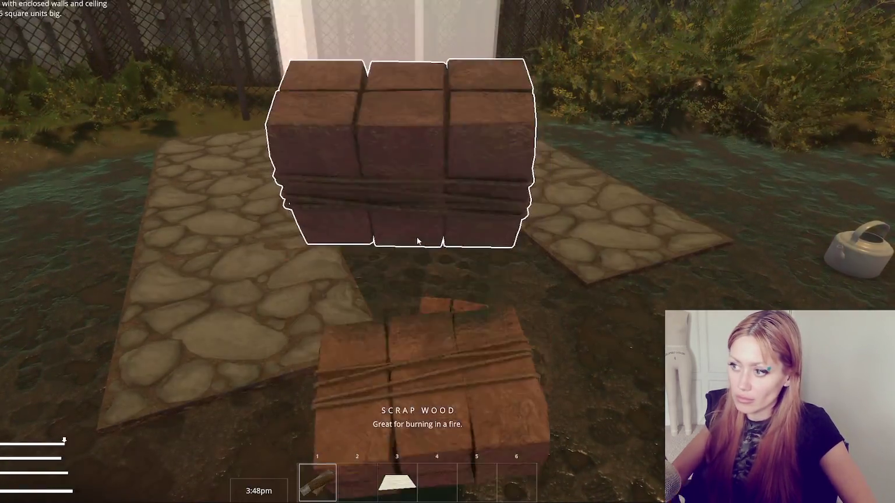
# - Collect the four wood piles from the ground
pyautogui.click(417, 240)
pyautogui.click(418, 241)
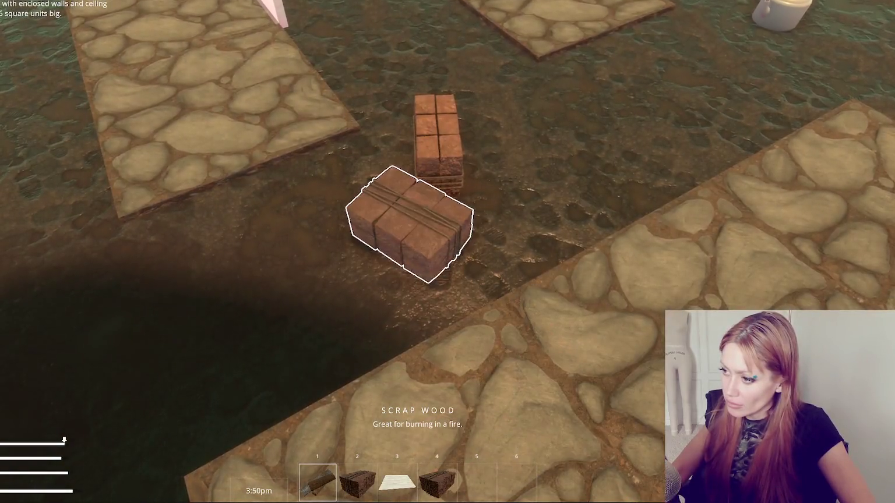
pyautogui.click(418, 237)
pyautogui.click(417, 237)
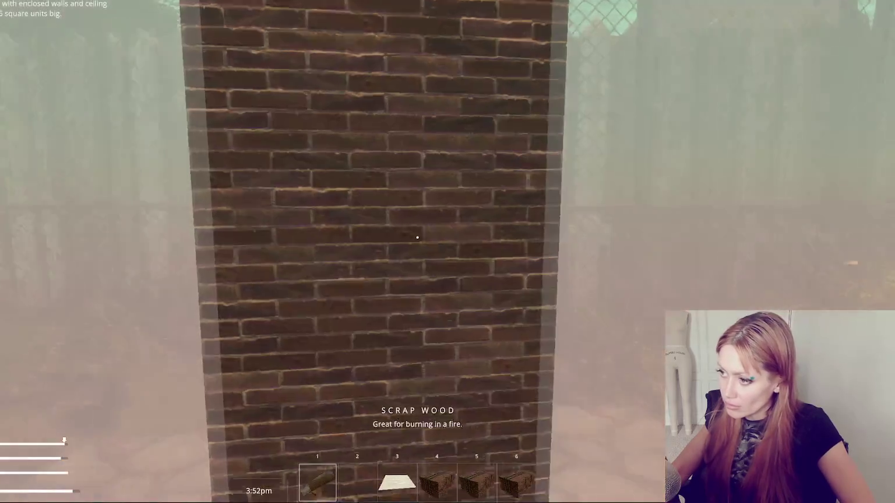
pyautogui.press('w')
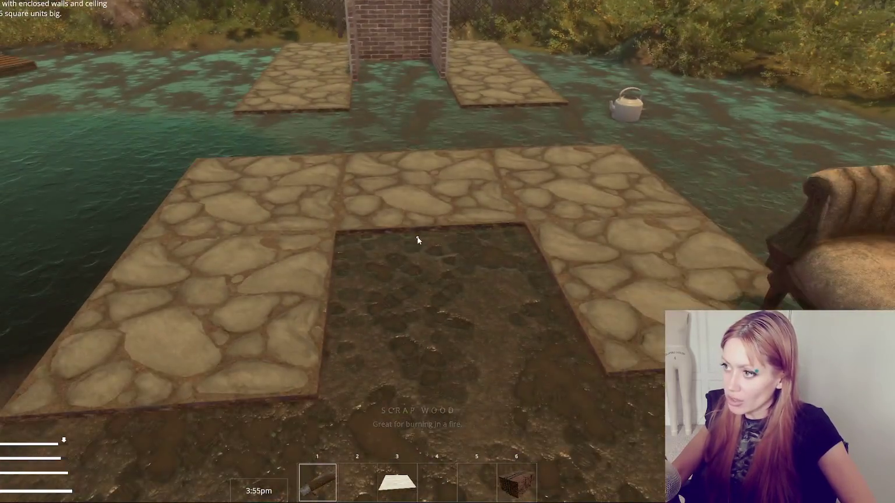
# - Place two walls in the corner of the gap between the stone floors, then pause
pyautogui.press('b')
pyautogui.click(348, 122)
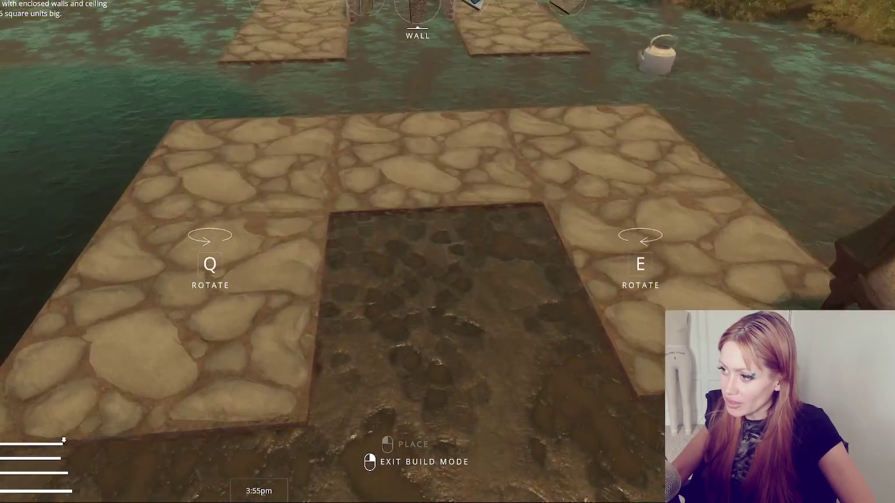
pyautogui.press('w')
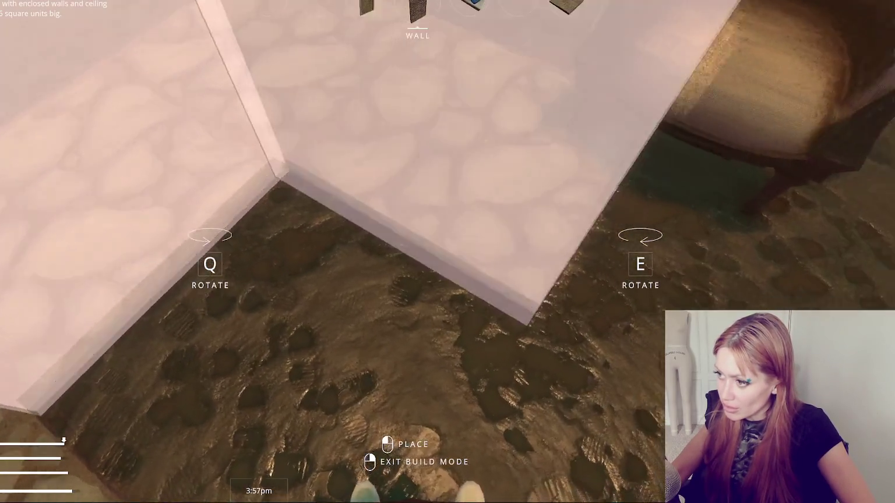
pyautogui.press('w')
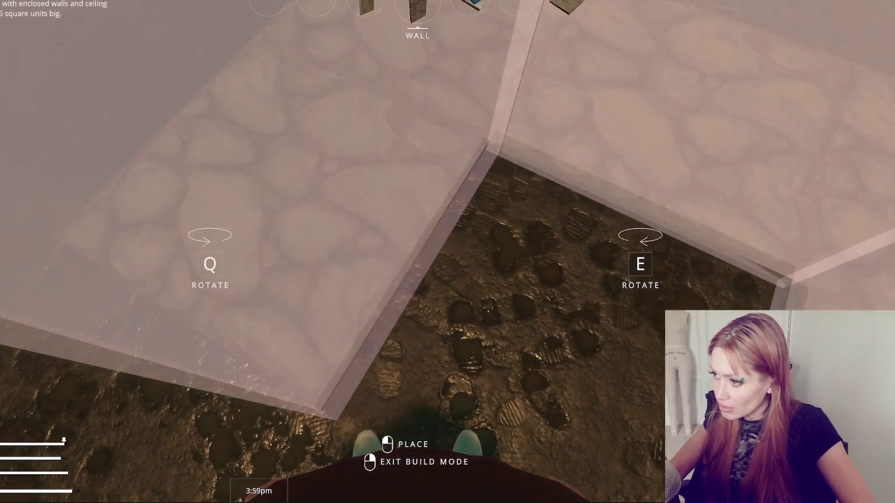
pyautogui.click(417, 239)
pyautogui.rightClick(418, 240)
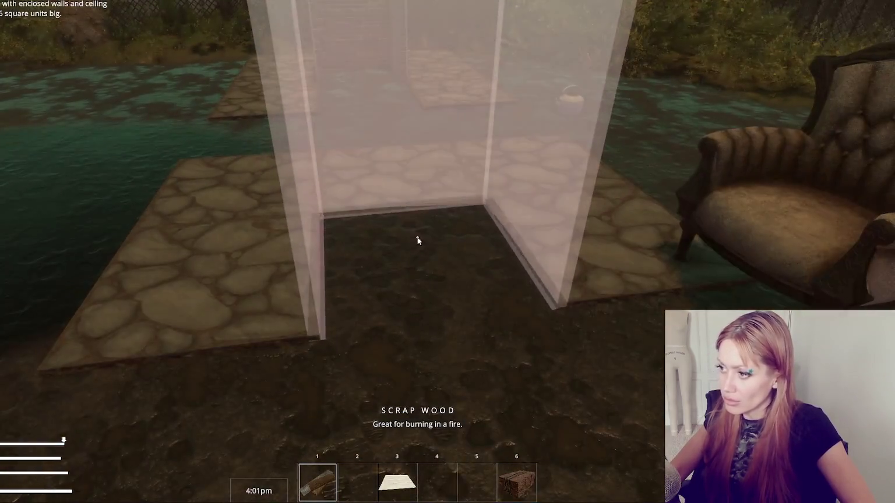
pyautogui.press('Escape')
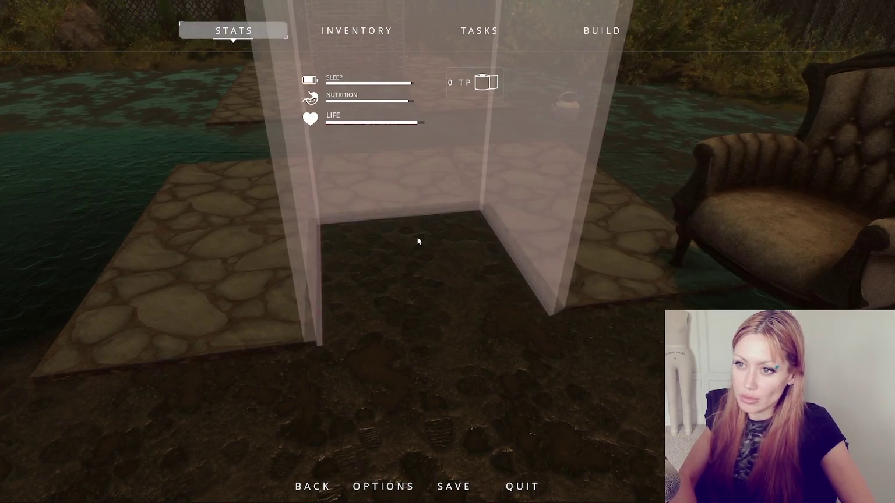
pyautogui.press('Escape')
pyautogui.press('Escape')
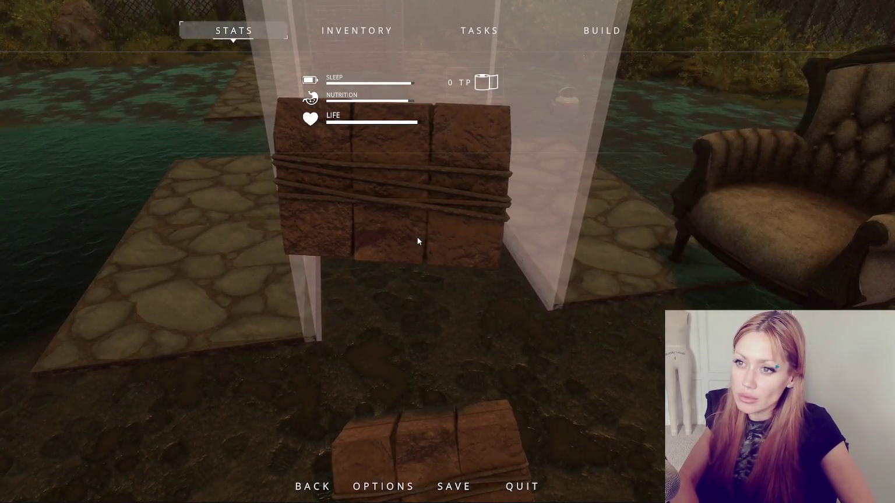
# - Drop the scrap wood, then preview a Floor piece inside the brick walls without placing it
pyautogui.press('Escape')
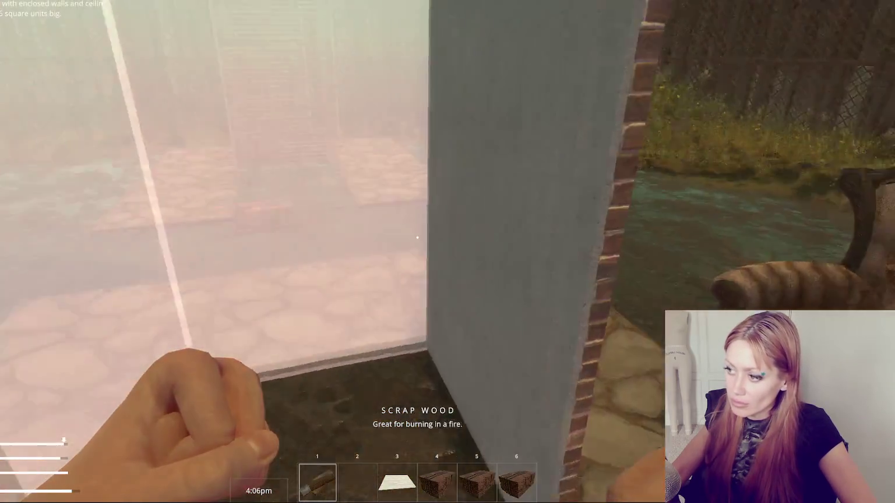
pyautogui.press('3')
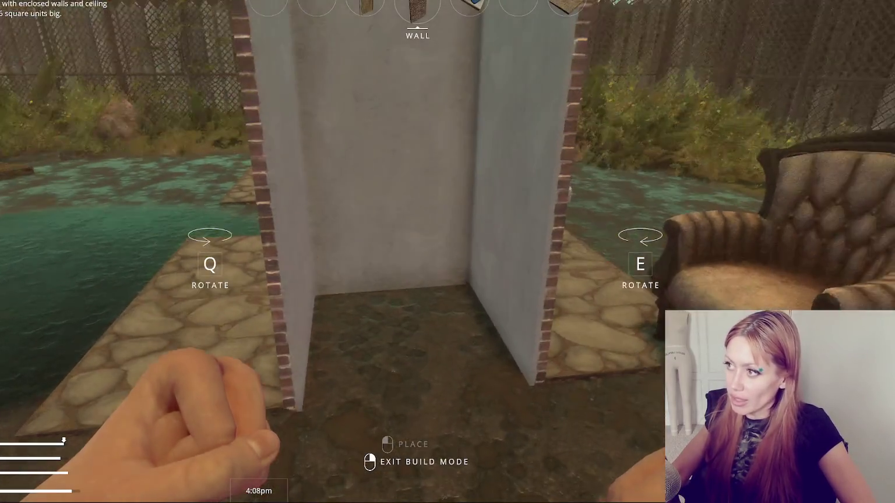
pyautogui.scroll(-3, 447, 252)
pyautogui.press('w')
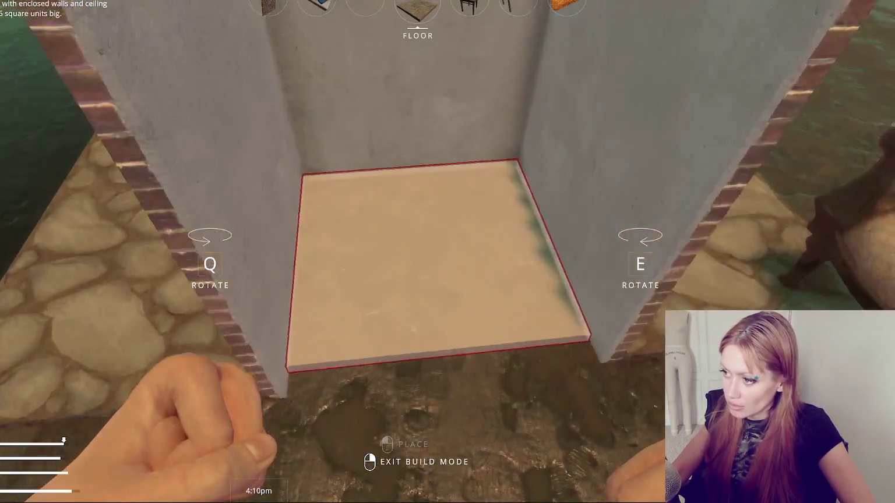
pyautogui.press('w')
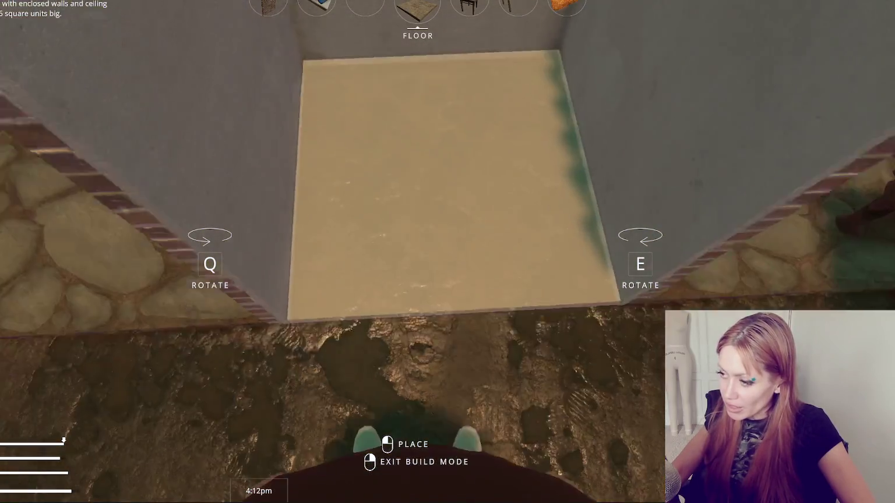
pyautogui.press('s')
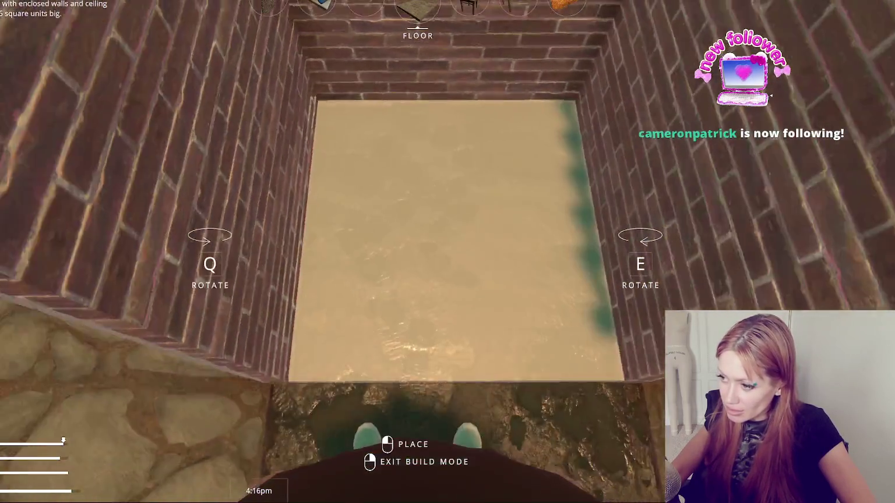
pyautogui.press('s')
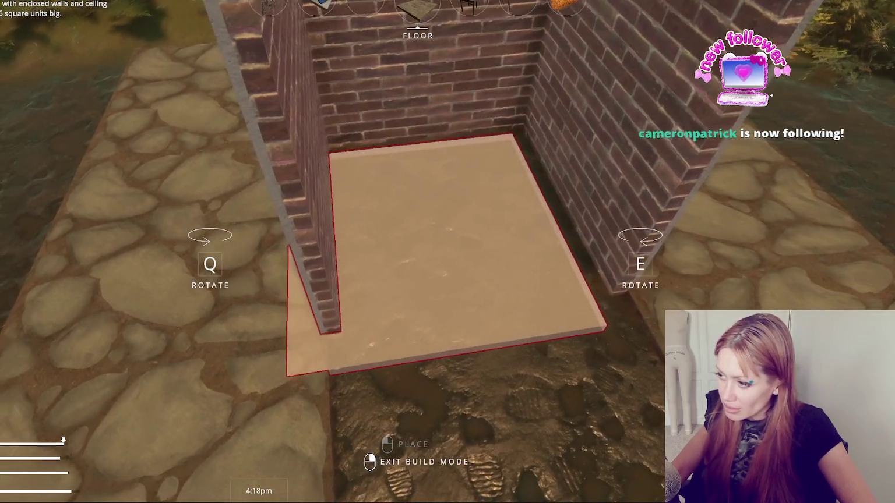
pyautogui.press('w')
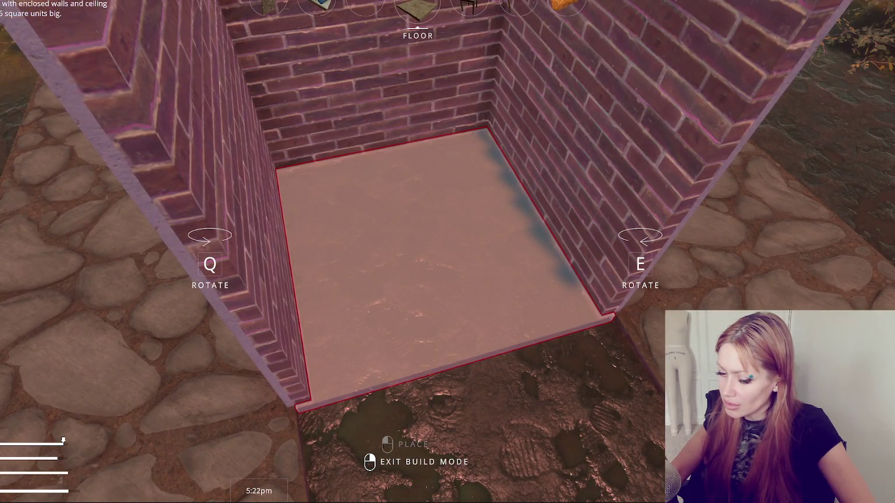
pyautogui.rightClick(447, 252)
pyautogui.press('Escape')
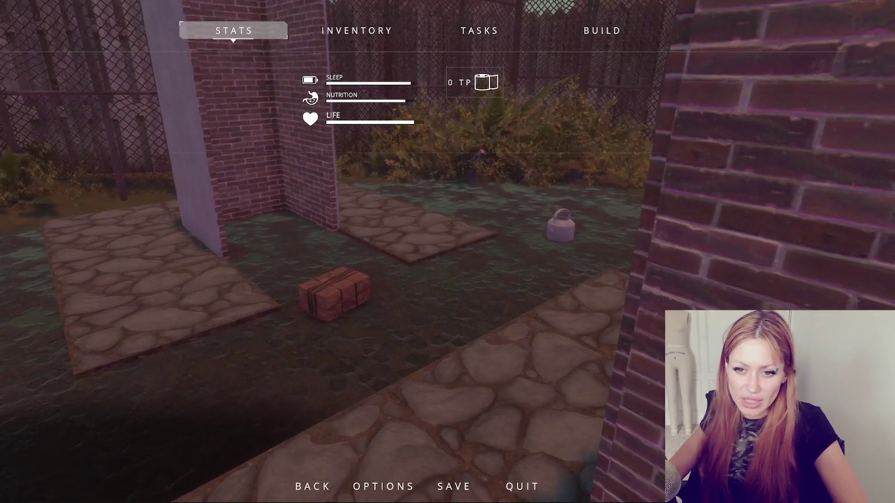
# - Select a floor piece and walk its preview up to the brick wall corner, then pause
pyautogui.press('Escape')
pyautogui.press('w')
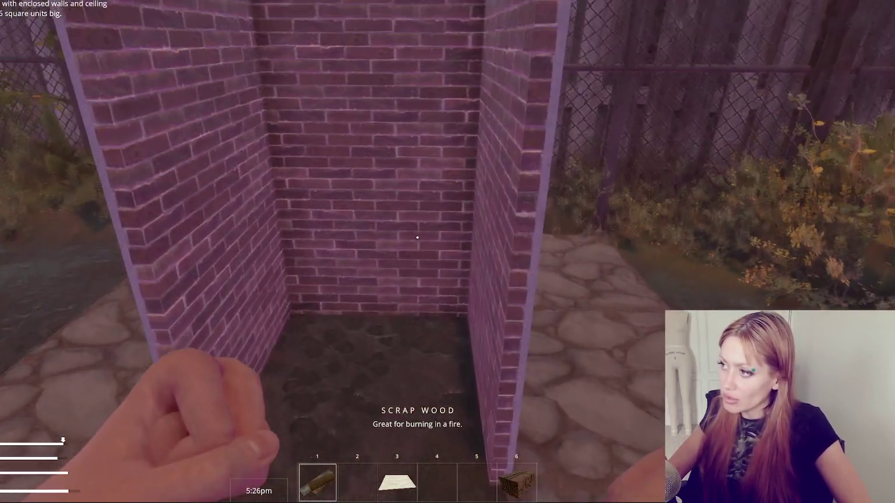
pyautogui.press('Escape')
pyautogui.click(608, 15)
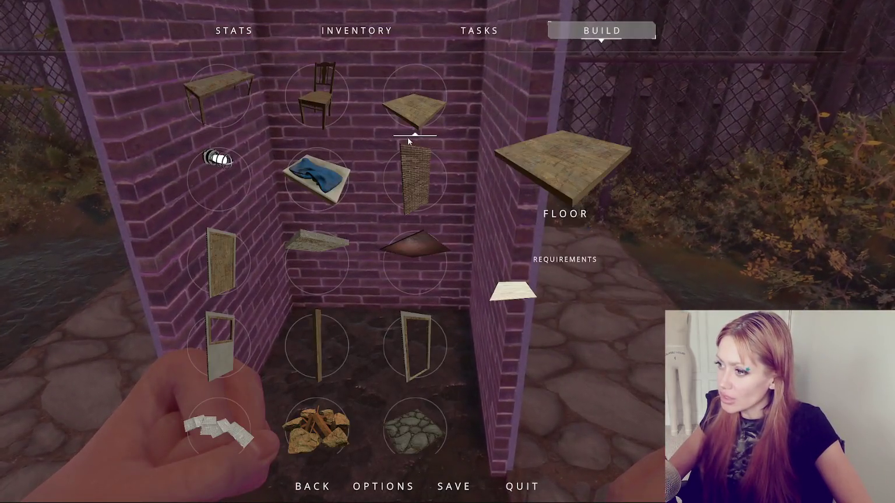
pyautogui.click(408, 137)
pyautogui.press('s')
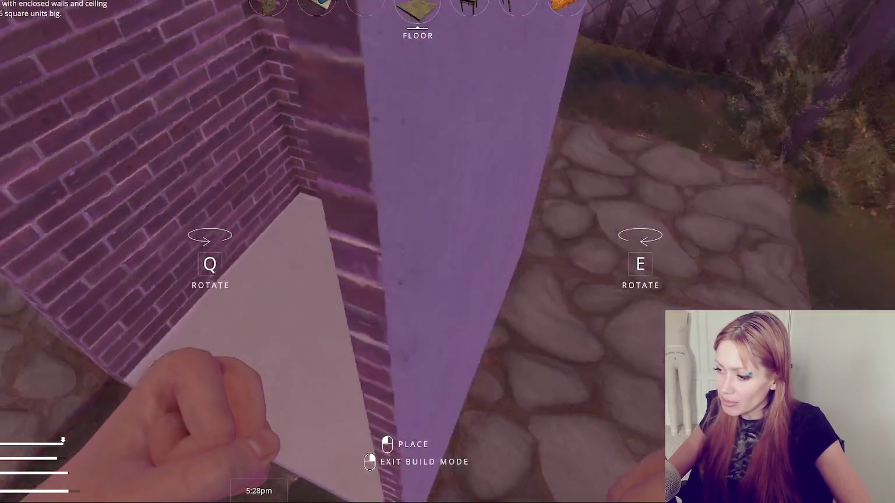
pyautogui.press('a')
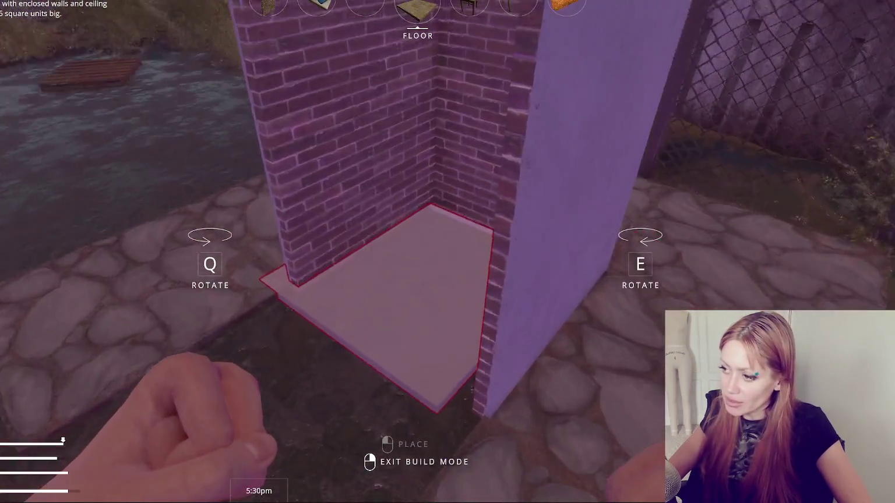
pyautogui.press('w')
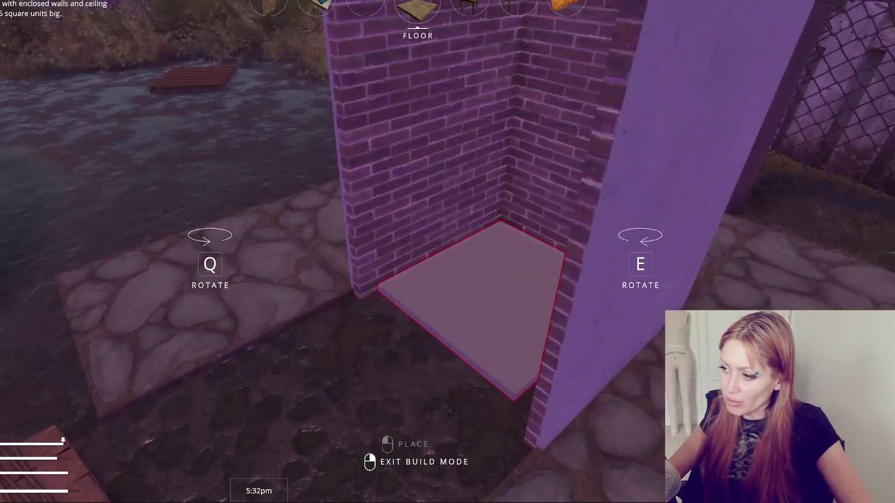
pyautogui.press('s')
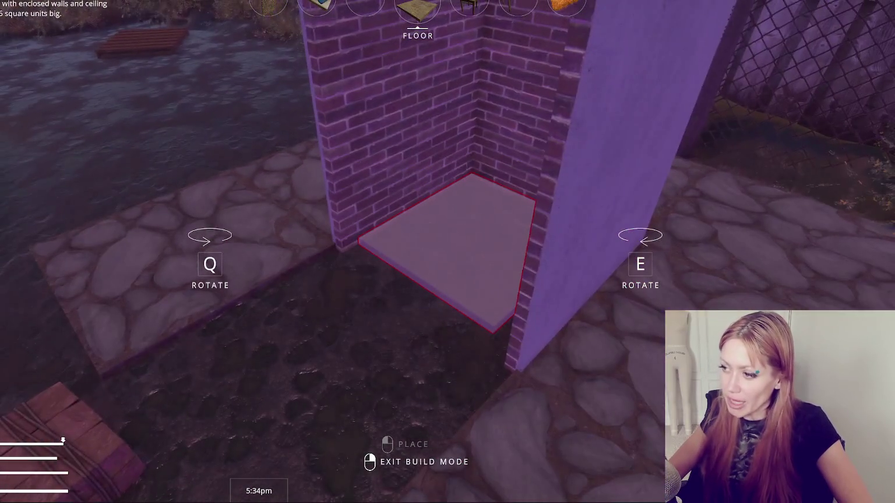
pyautogui.press('w')
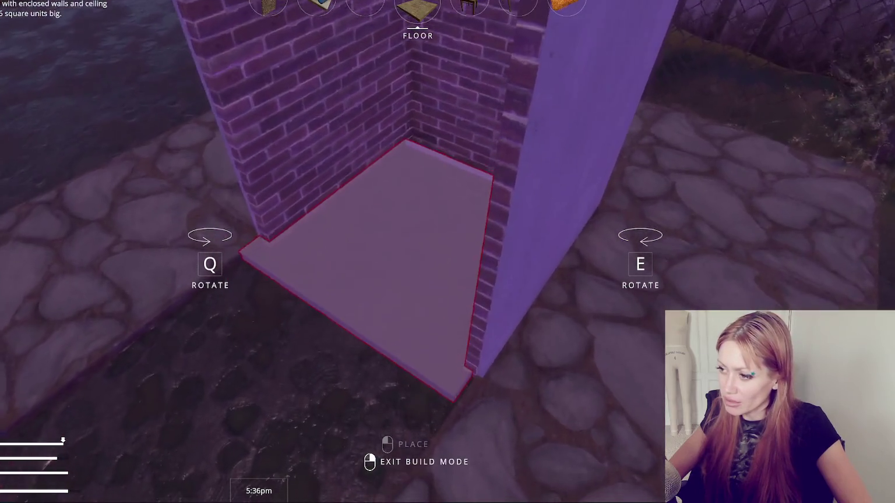
pyautogui.press('a')
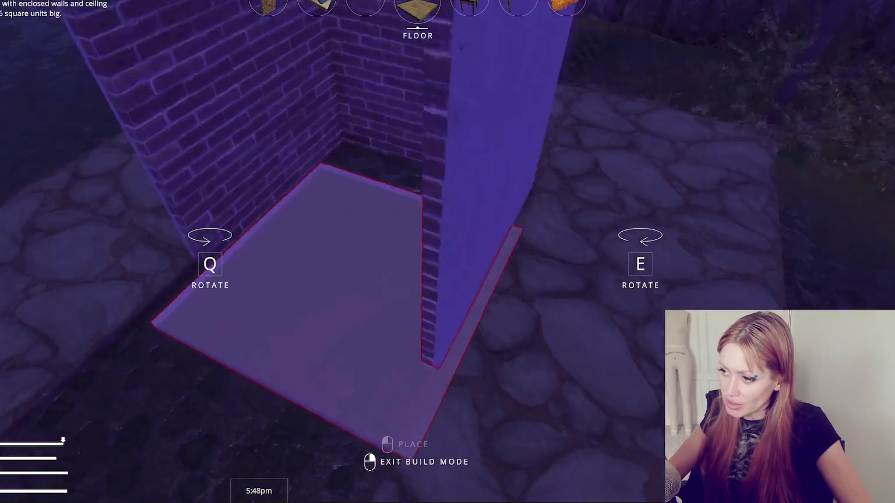
pyautogui.press('Escape')
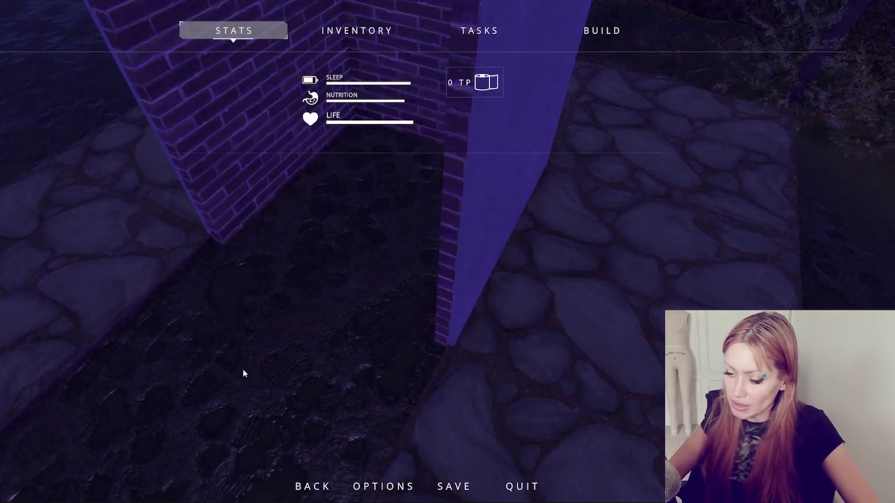
# - In VS Code, bring DrawGrid and ClosestCenterPoint (lines ~160–200) of the placement script into view
pyautogui.hotkey('alt', 'Tab')
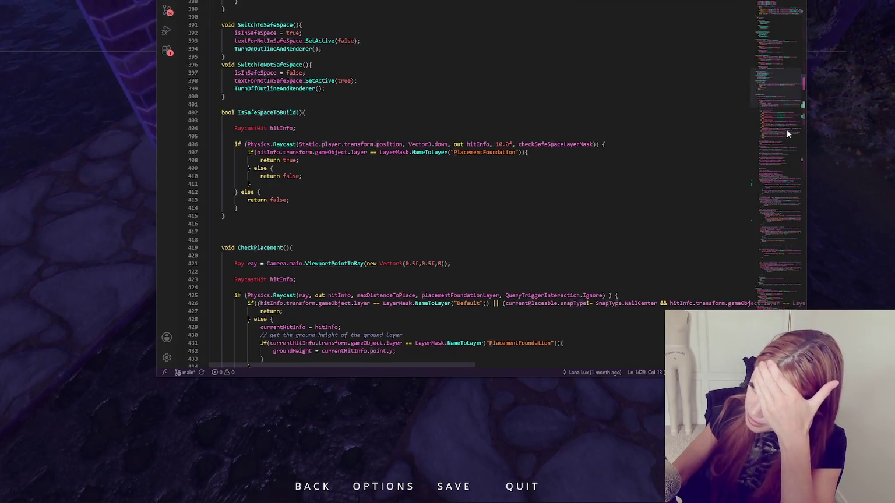
pyautogui.click(775, 49)
pyautogui.moveTo(776, 47); pyautogui.dragTo(773, 39)
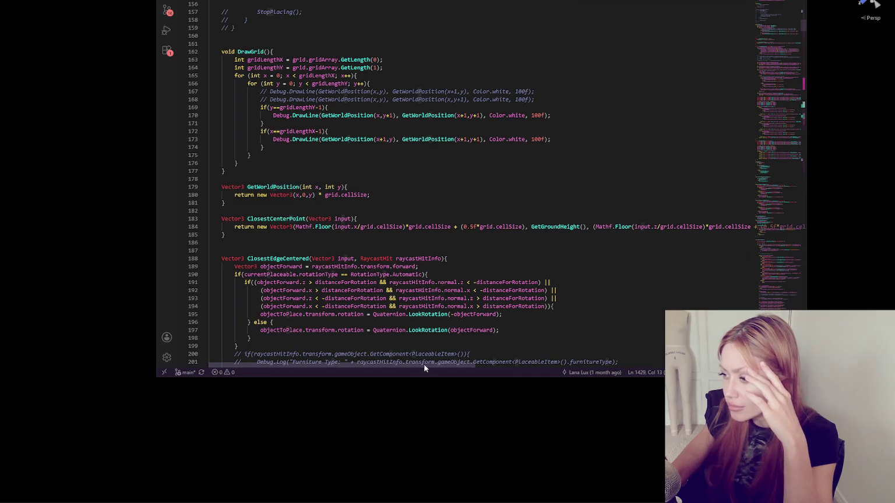
pyautogui.hscroll(3, 423, 365)
pyautogui.hscroll(1, 470, 371)
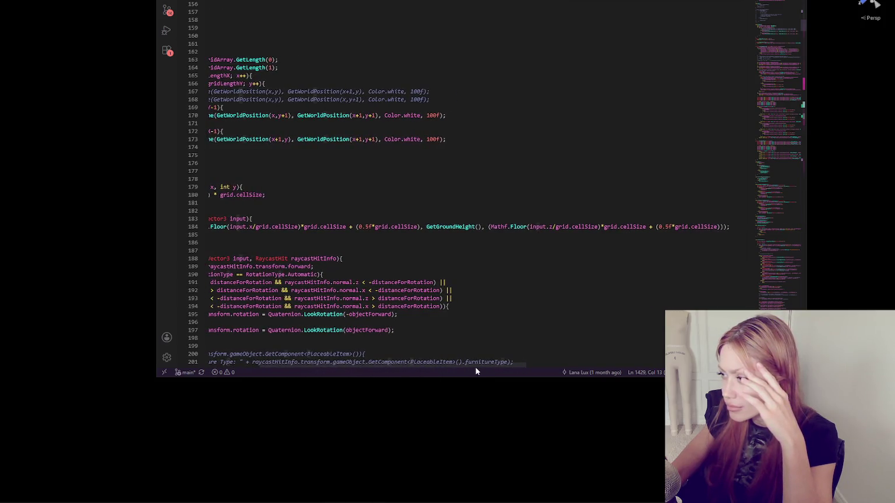
pyautogui.hscroll(-5, 477, 371)
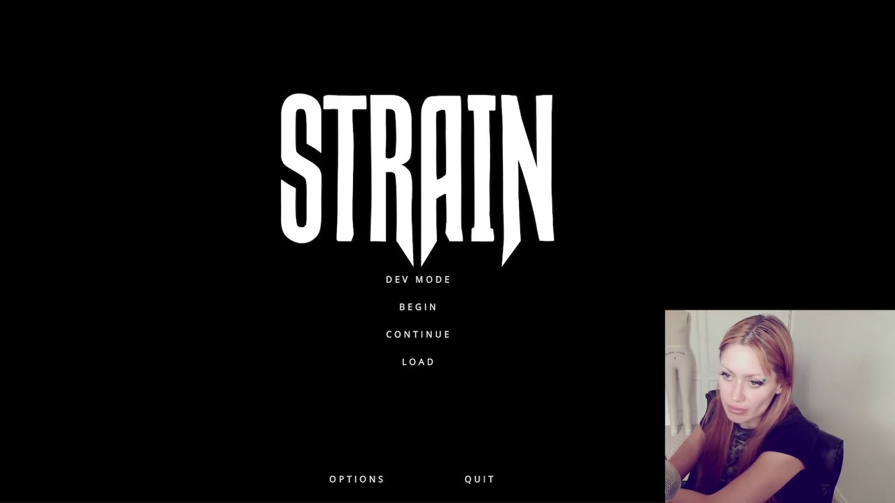
# - Stop play mode and inspect the Chair prefab's Effort (Script) settings
pyautogui.hotkey('ctrl', 'p')
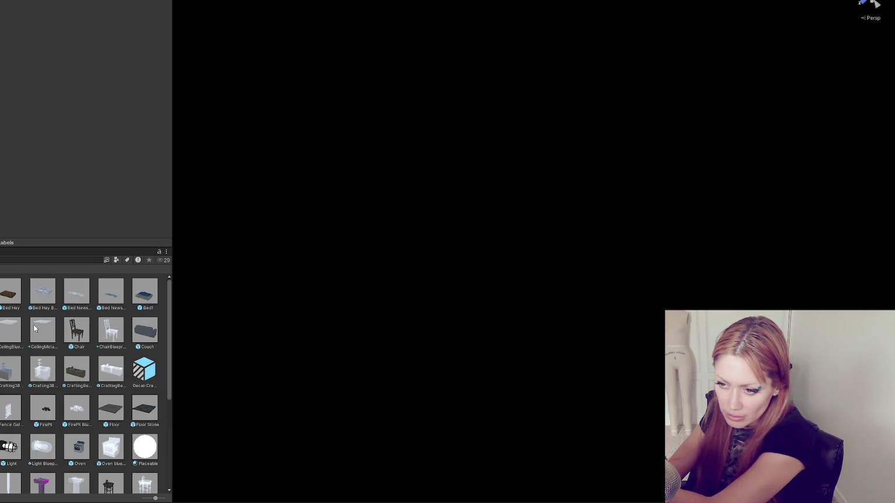
pyautogui.doubleClick(79, 332)
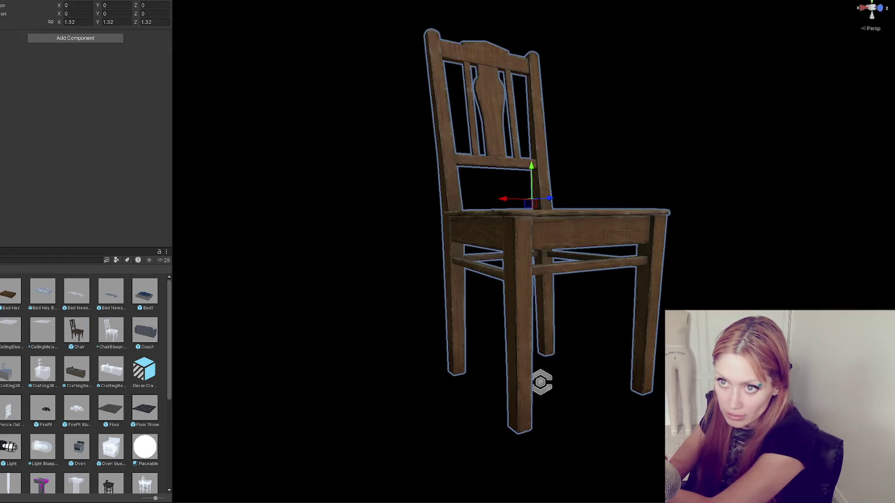
pyautogui.click(49, 96)
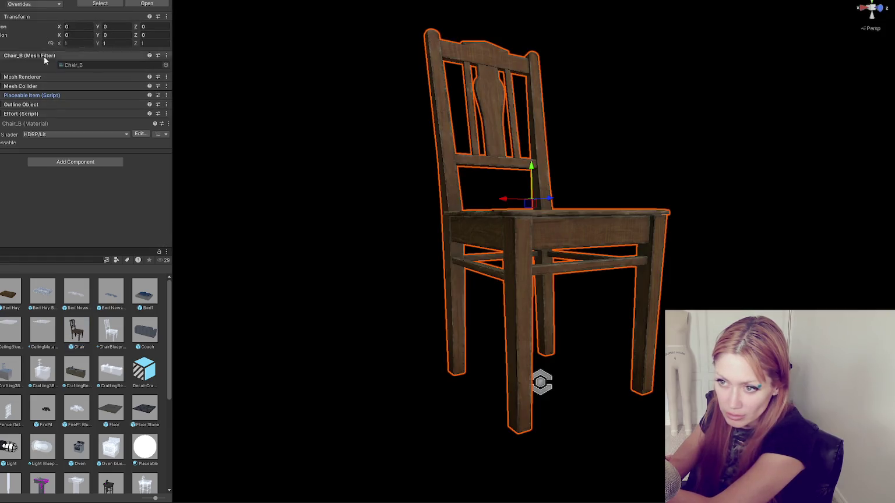
pyautogui.click(51, 113)
pyautogui.click(51, 114)
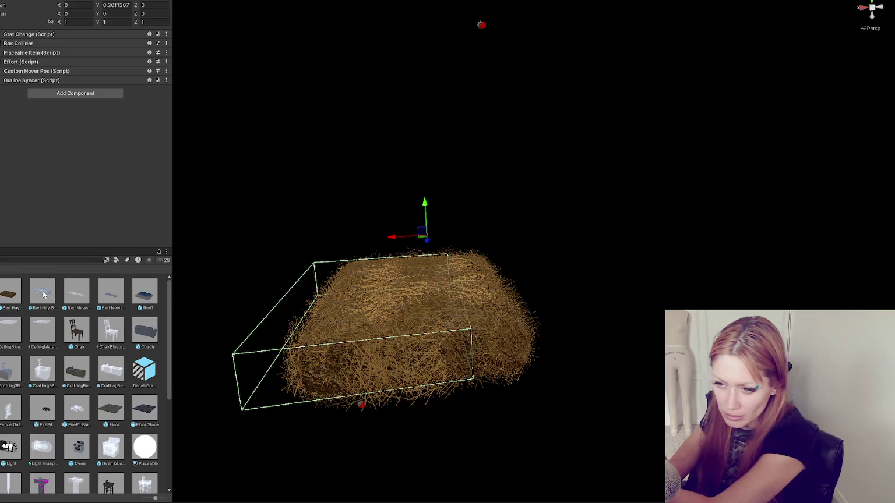
# - Check the Bed Newspaper prefab's Effort settings, revisit Chair, then load the Title scene
pyautogui.doubleClick(106, 293)
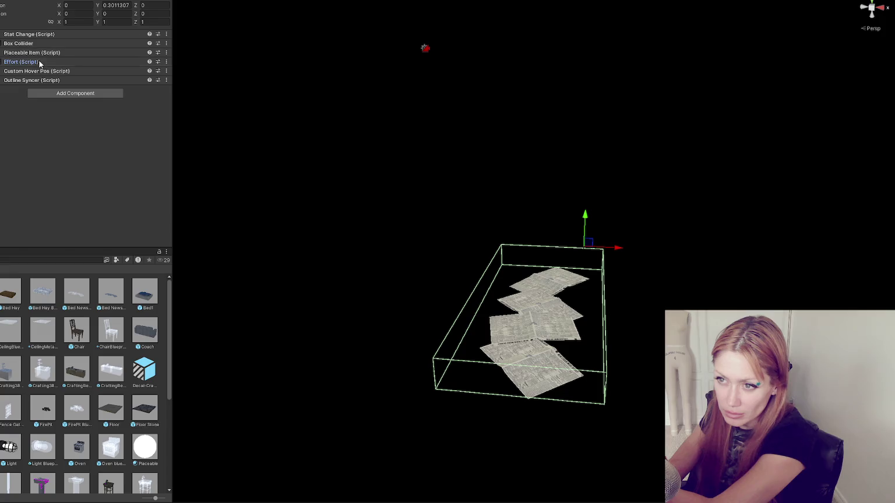
pyautogui.click(22, 62)
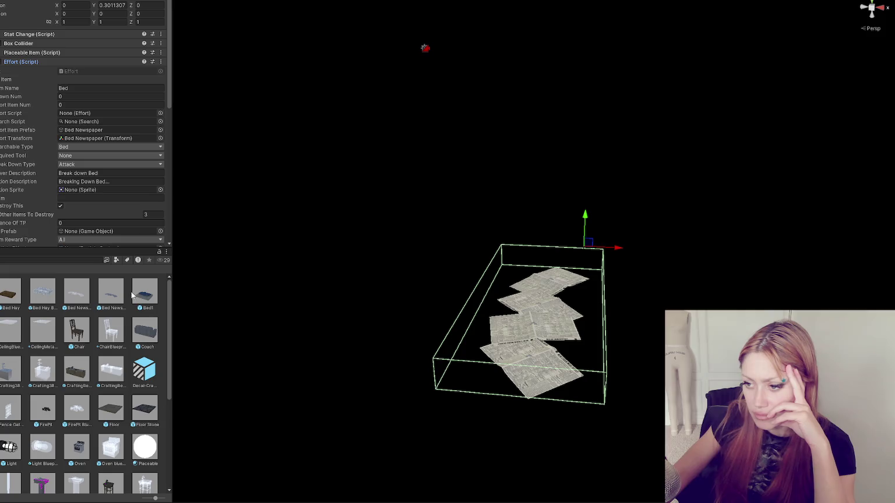
pyautogui.doubleClick(78, 330)
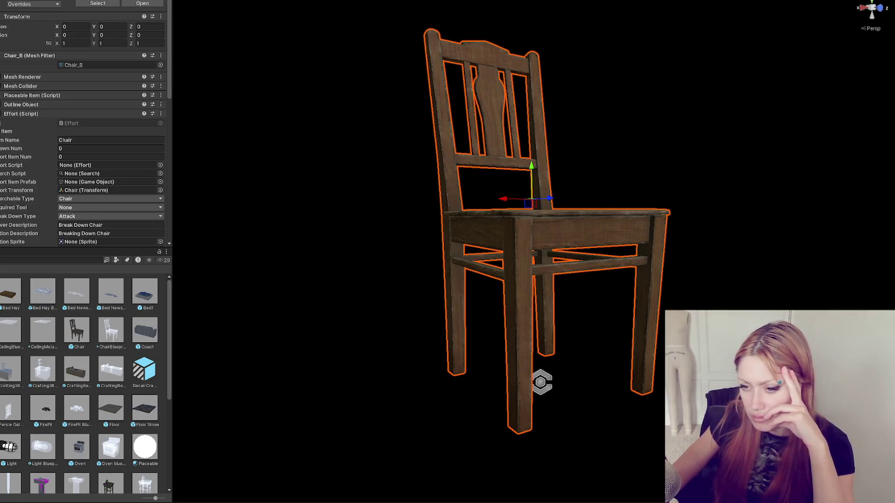
pyautogui.doubleClick(115, 330)
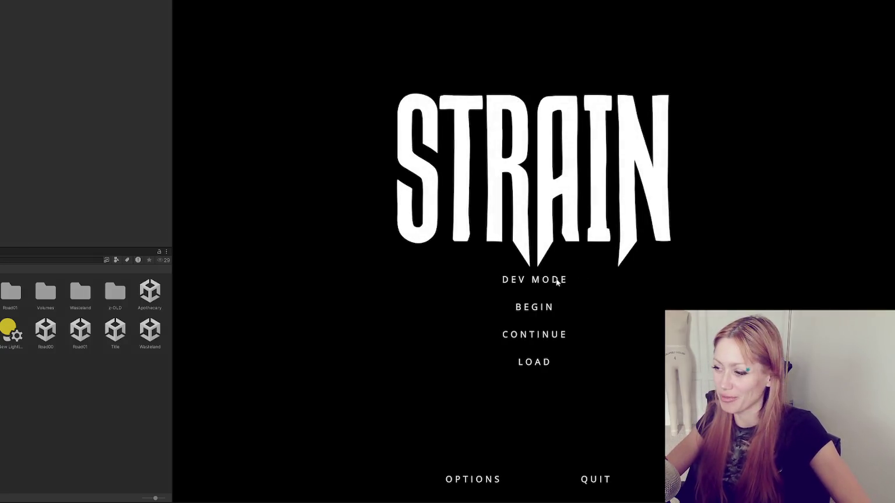
# - Start the game via DEV MODE and open the pause menu once the fenced yard loads
pyautogui.click(537, 285)
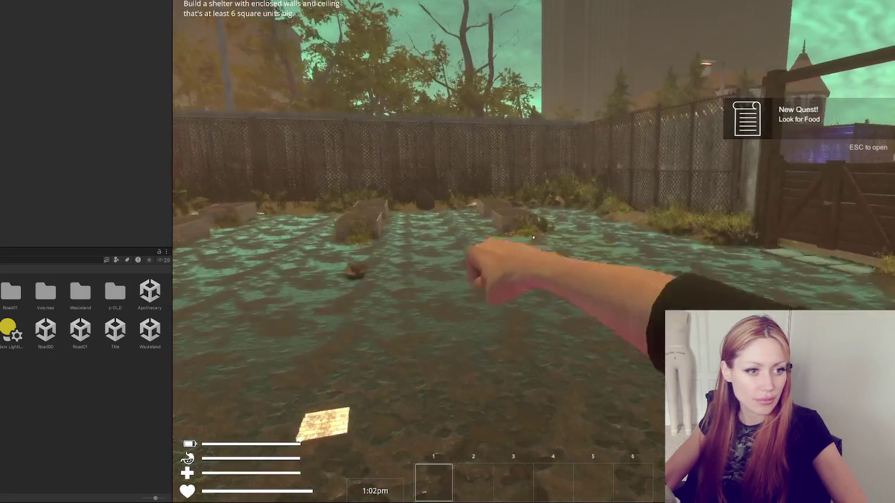
pyautogui.press('Escape')
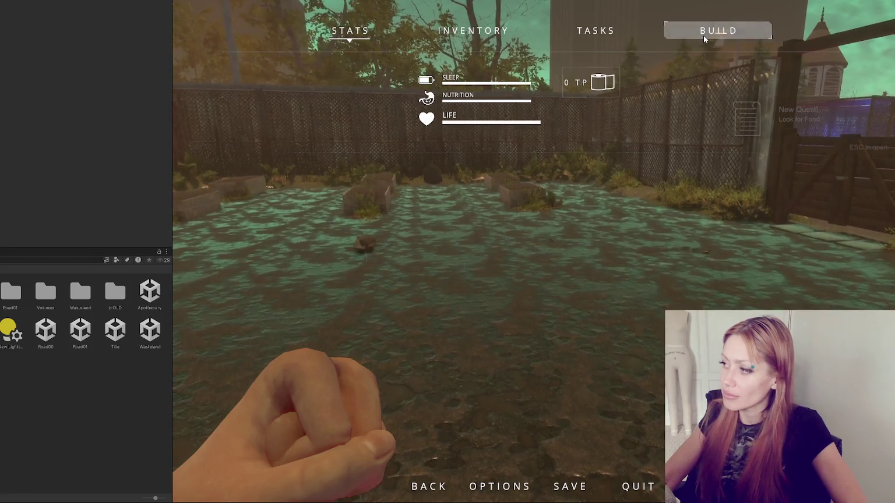
# - Choose Floor from the BUILD list and place three floor tiles
pyautogui.click(705, 33)
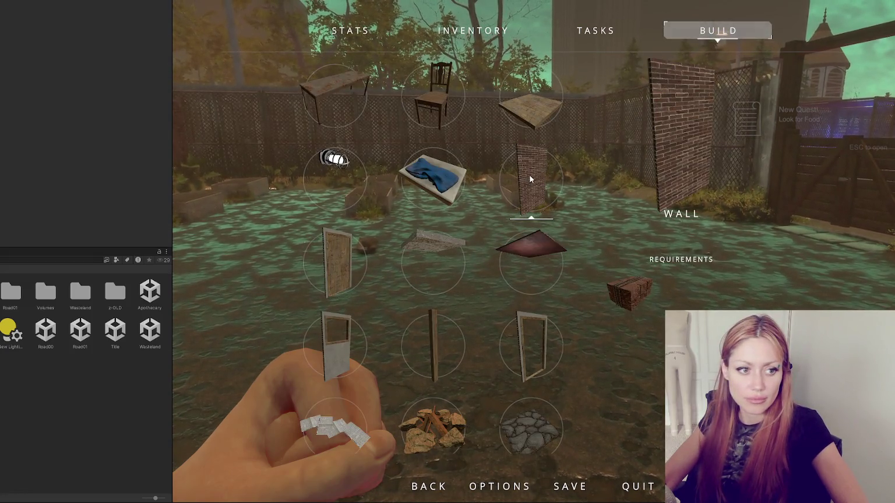
pyautogui.click(550, 105)
pyautogui.click(533, 252)
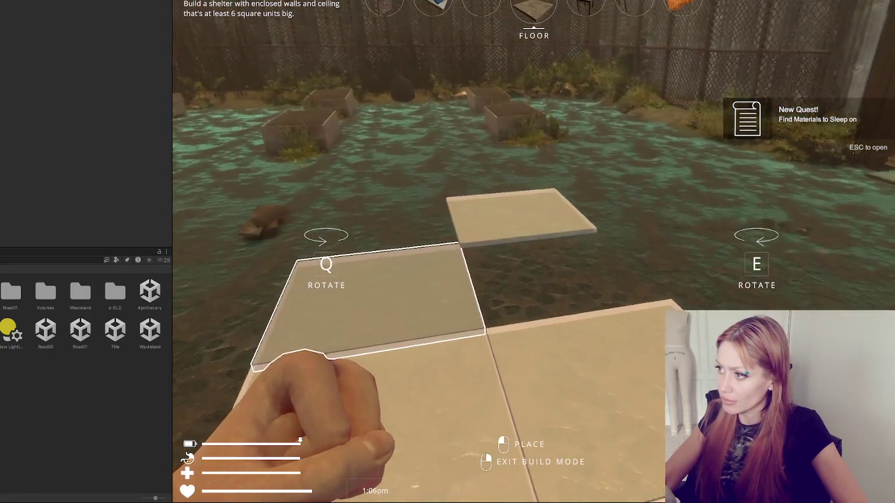
pyautogui.click(533, 251)
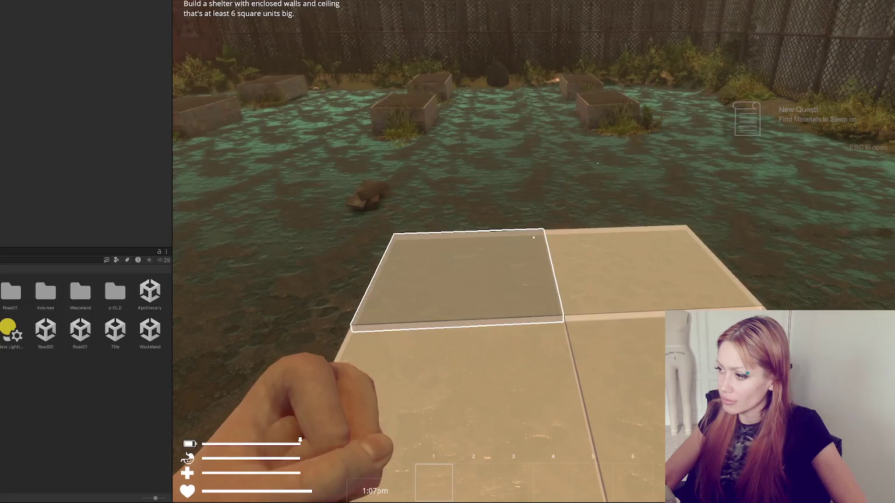
pyautogui.click(533, 253)
# - Reselect Floor and add one more tile at the near left, then pause
pyautogui.press('Escape')
pyautogui.click(716, 31)
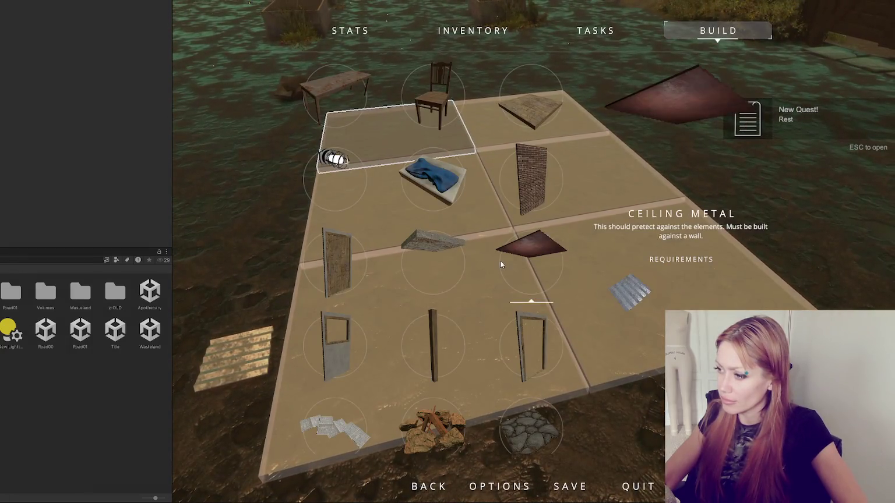
pyautogui.click(539, 99)
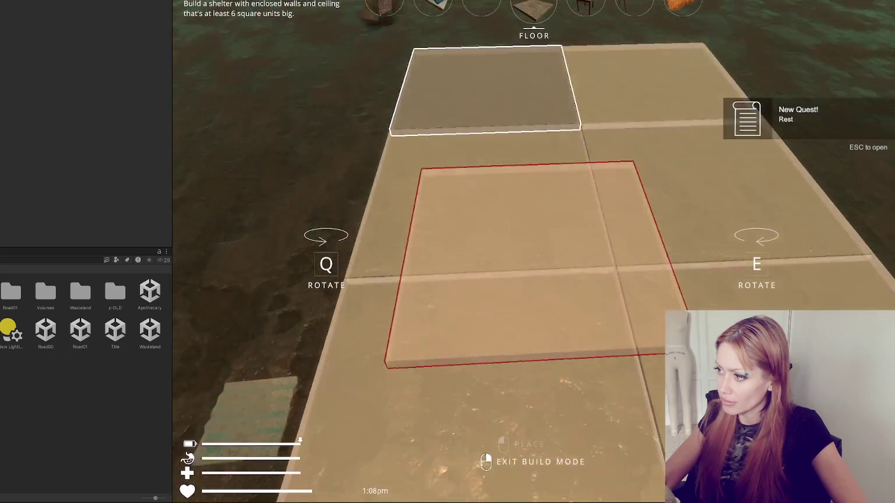
pyautogui.press('s')
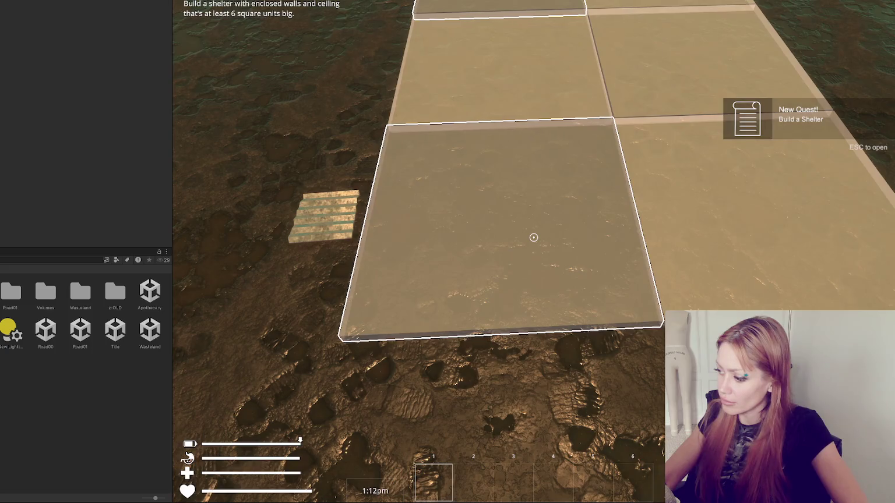
pyautogui.click(533, 237)
pyautogui.press('Escape')
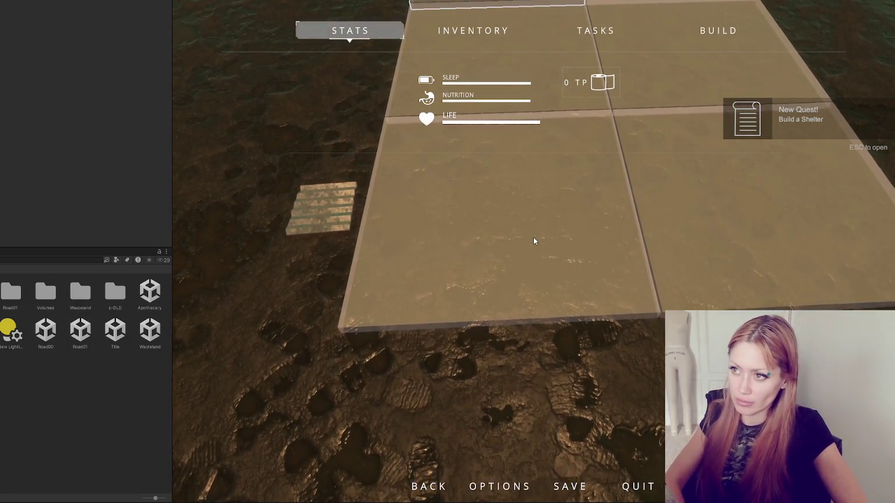
# - Place the weathered wooden floor tile beside the others and pick up the nearby wooden boards
pyautogui.press('Escape')
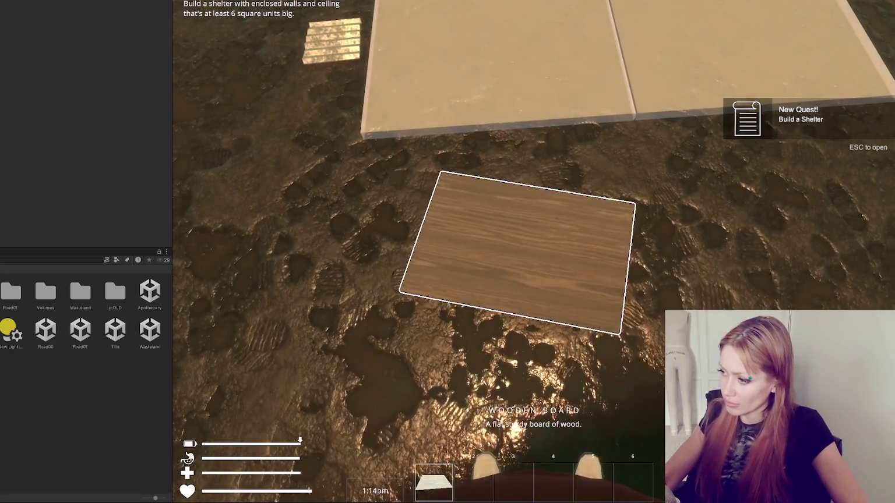
pyautogui.click(532, 237)
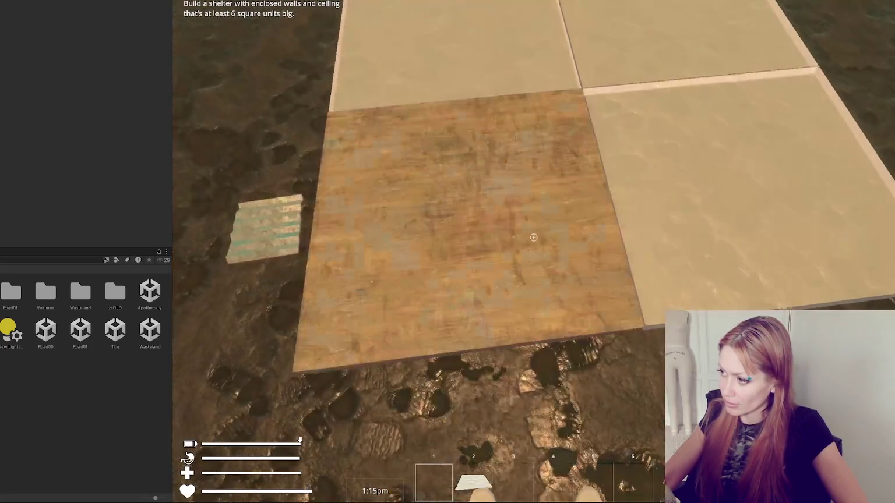
pyautogui.press('Escape')
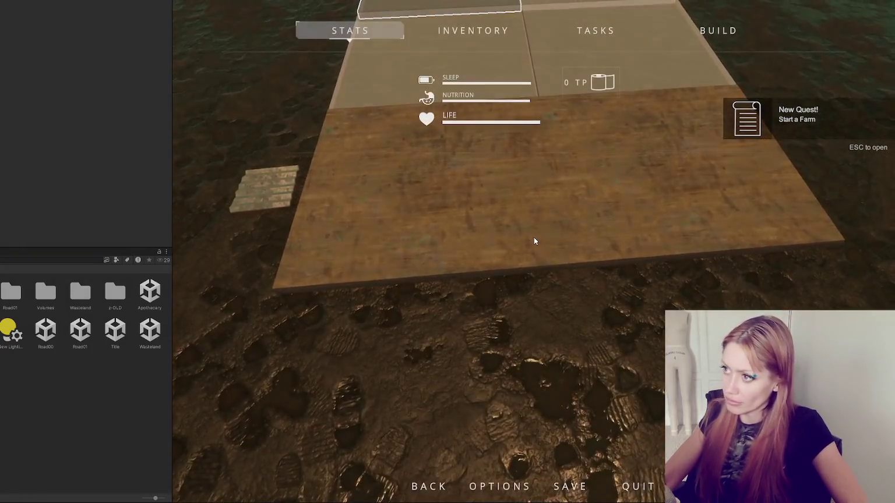
pyautogui.press('Escape')
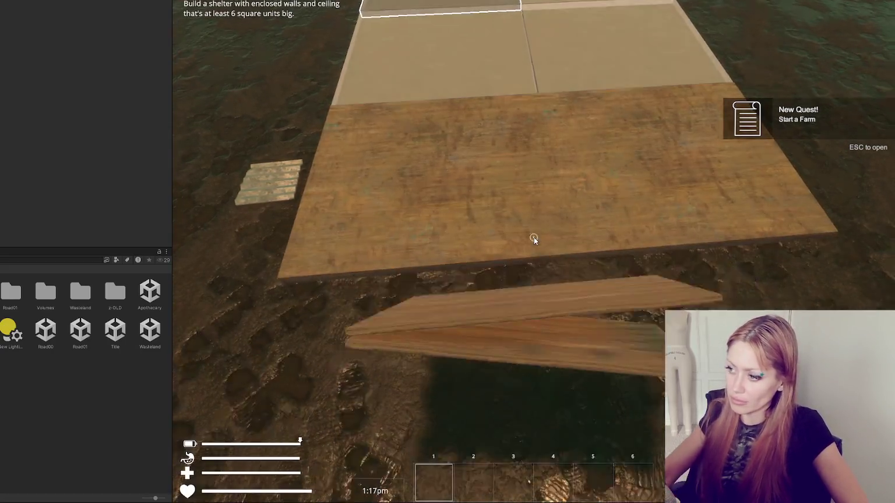
pyautogui.click(533, 237)
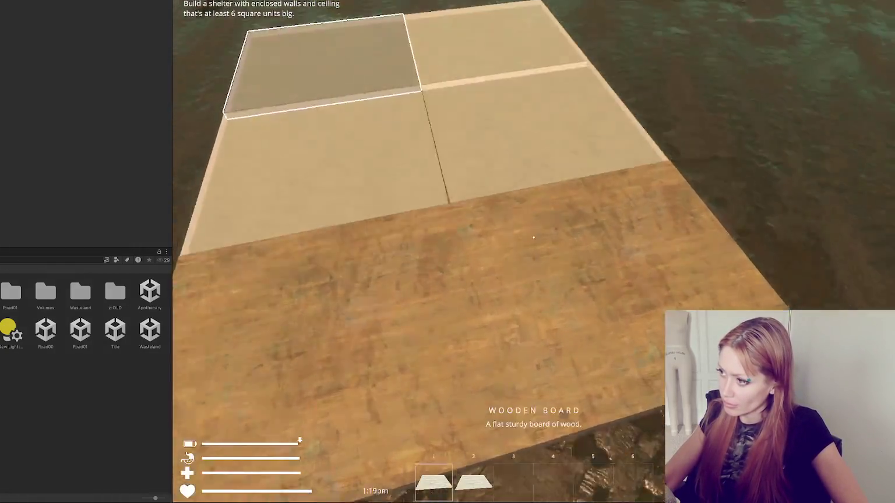
pyautogui.press('Escape')
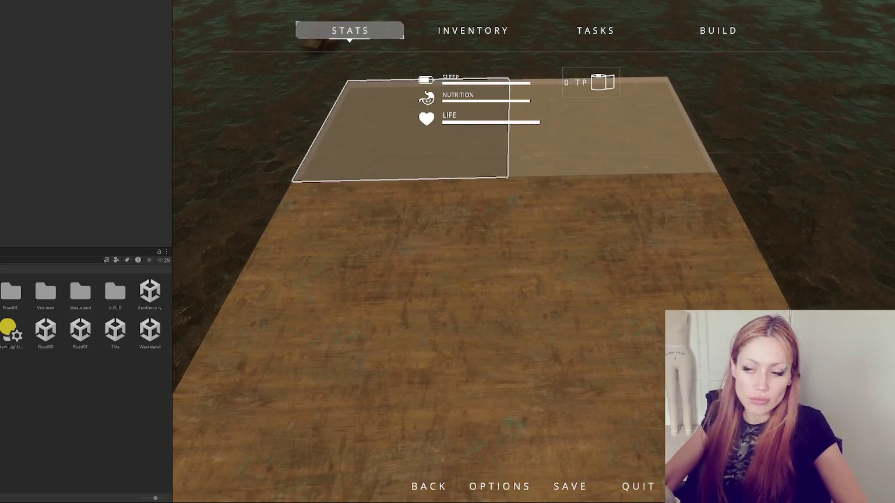
# - Select the chair from the build list, then cancel its placement
pyautogui.click(716, 28)
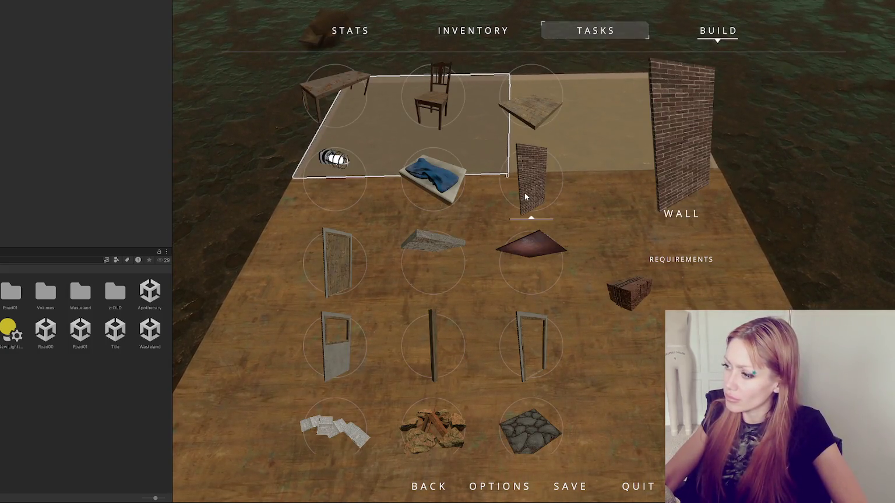
pyautogui.click(421, 106)
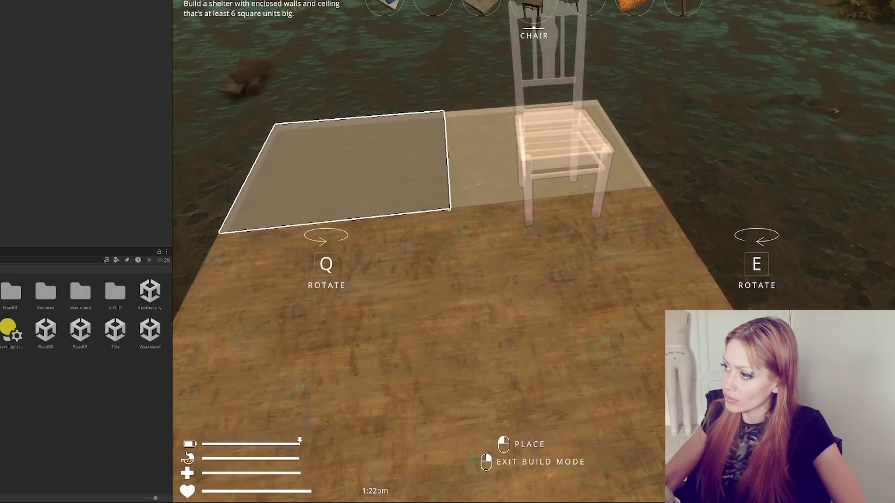
pyautogui.rightClick(533, 237)
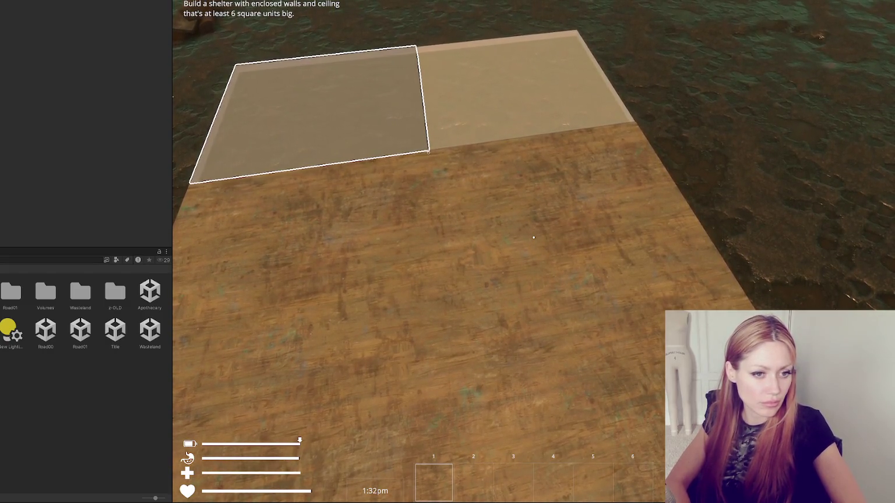
# - Place a table blueprint on the deck and bring the build item list back up
pyautogui.press('Escape')
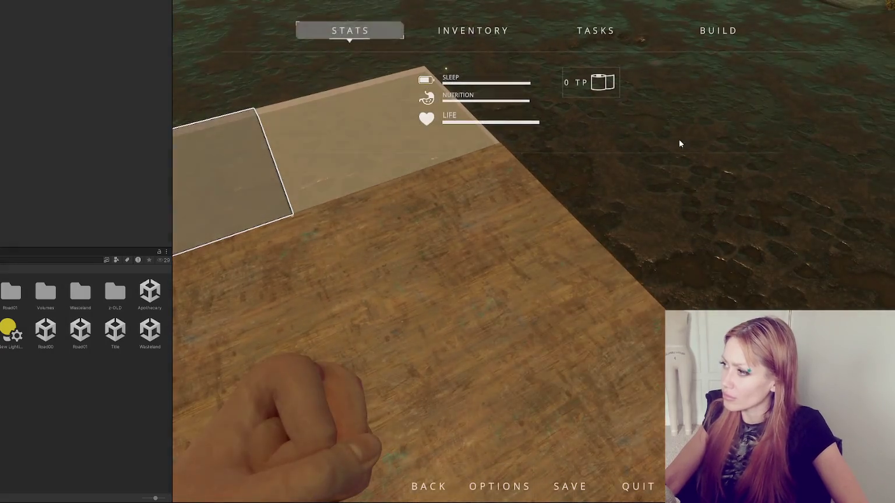
pyautogui.click(706, 35)
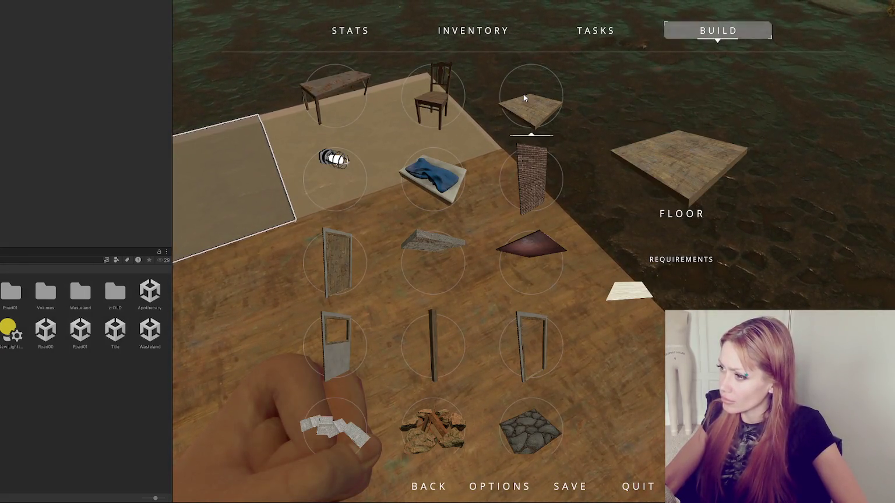
pyautogui.click(345, 90)
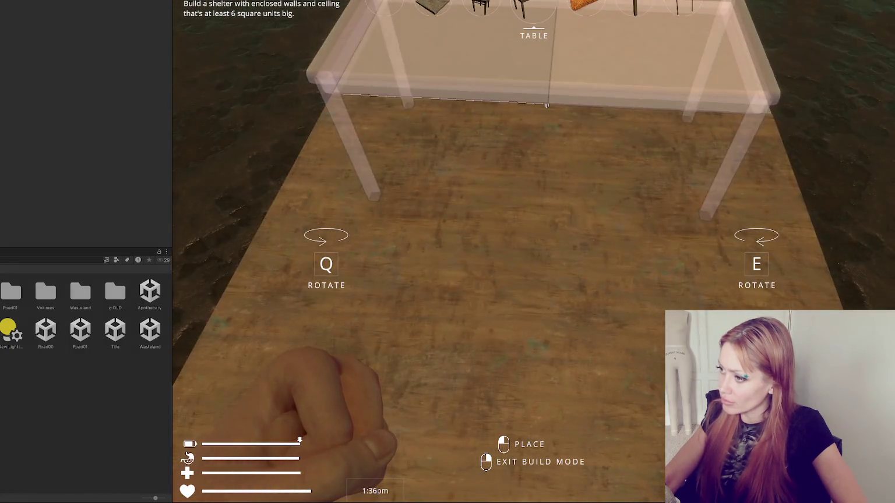
pyautogui.click(533, 237)
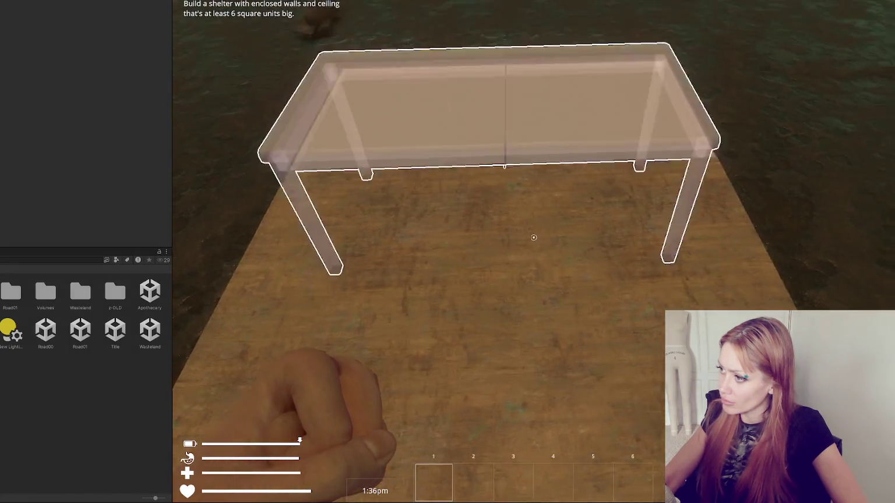
pyautogui.press('Escape')
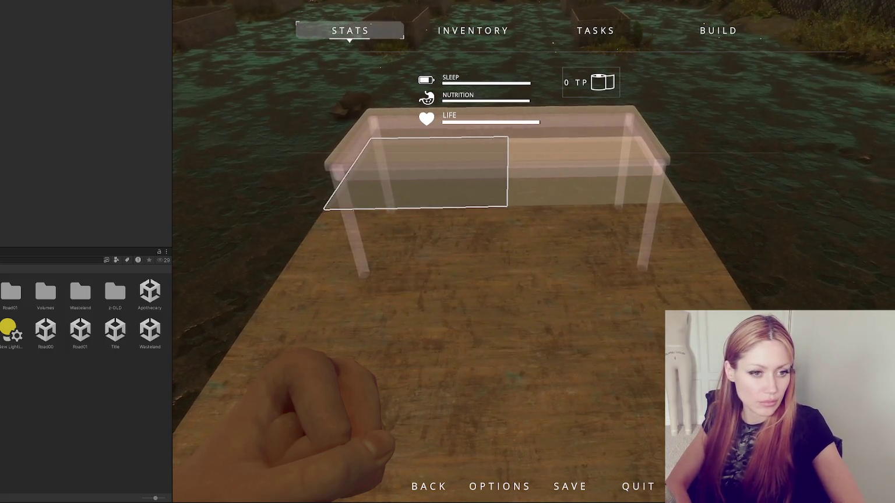
pyautogui.click(718, 29)
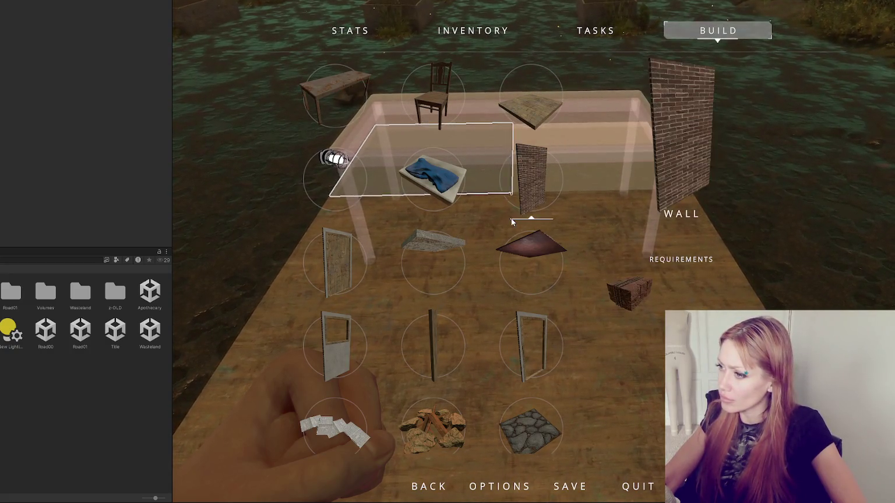
# - Place a Post blueprint beside the table at the deck's edge, then re-place the table blueprint
pyautogui.scroll(-3, 518, 287)
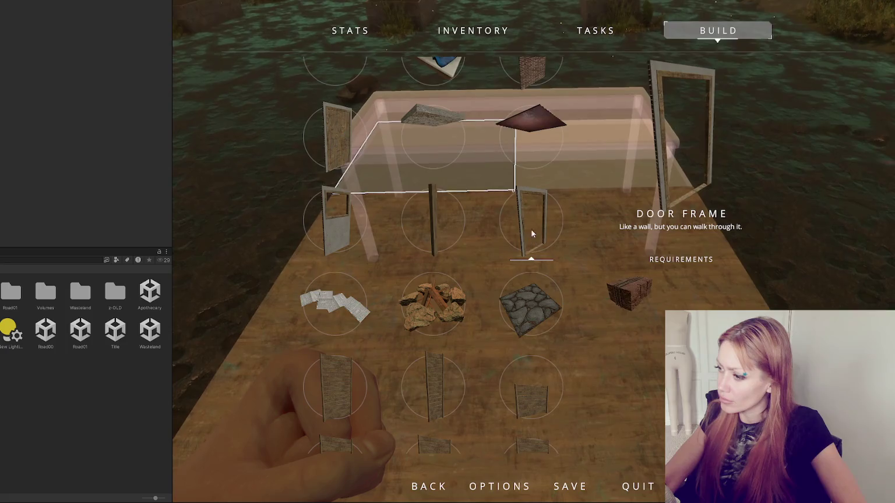
pyautogui.click(411, 228)
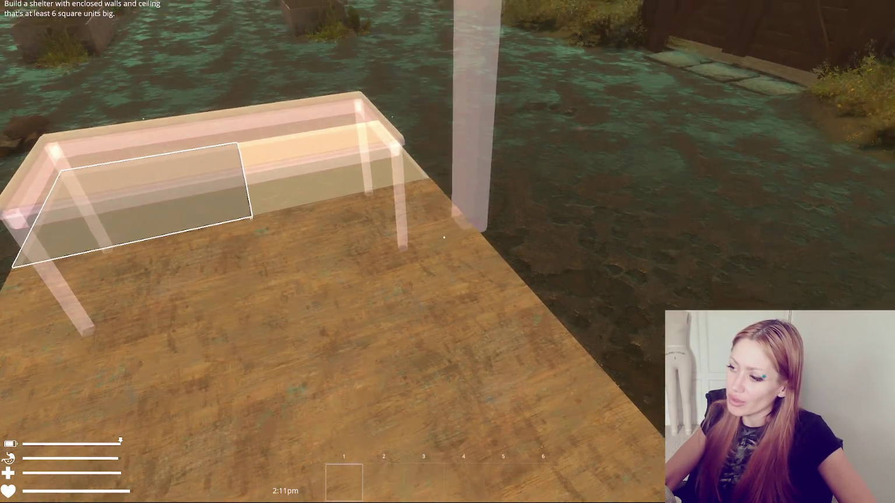
pyautogui.click(443, 238)
pyautogui.press('w')
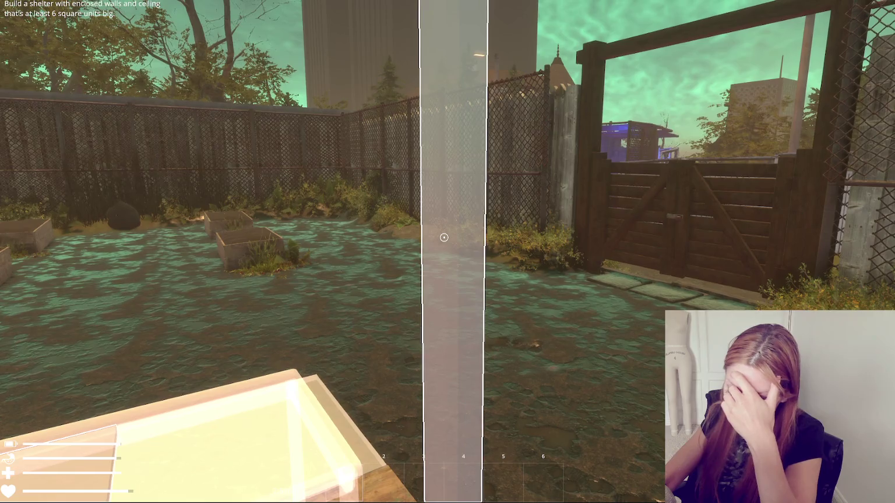
pyautogui.click(444, 237)
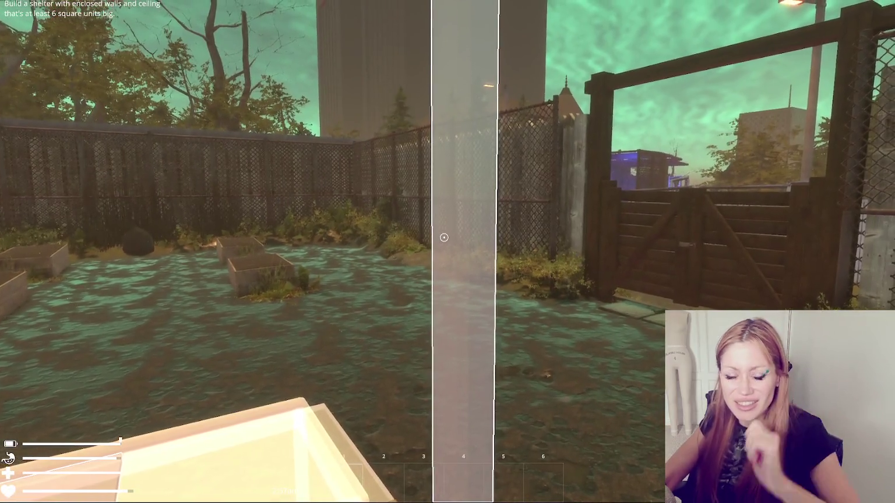
pyautogui.press('1')
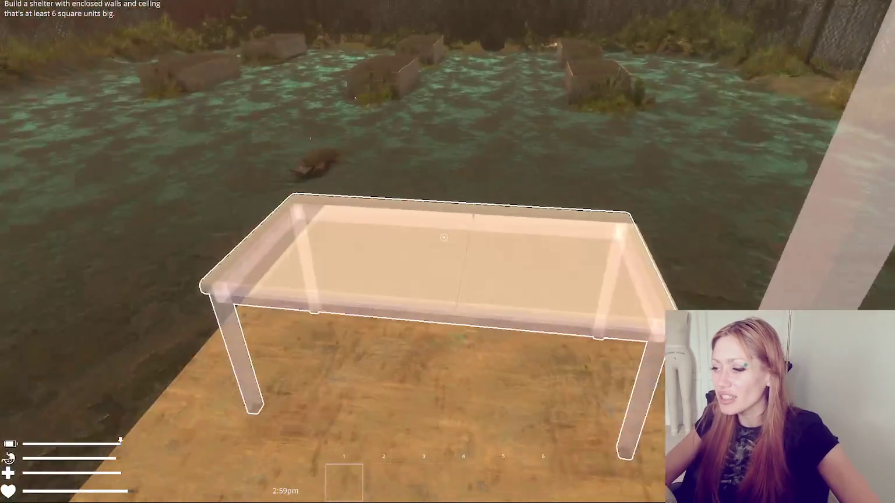
pyautogui.click(444, 237)
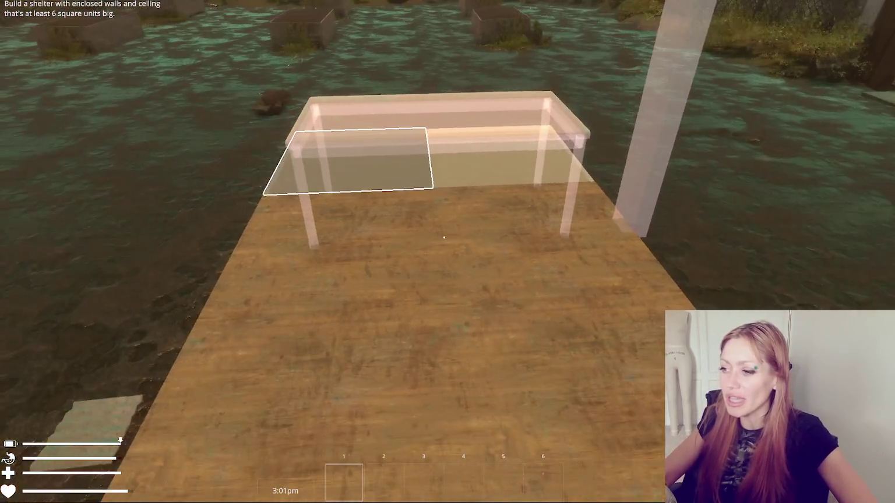
# - Select the Firepit from the build list, cancel its placement, and return to the buildable items
pyautogui.press('Escape')
pyautogui.click(641, 30)
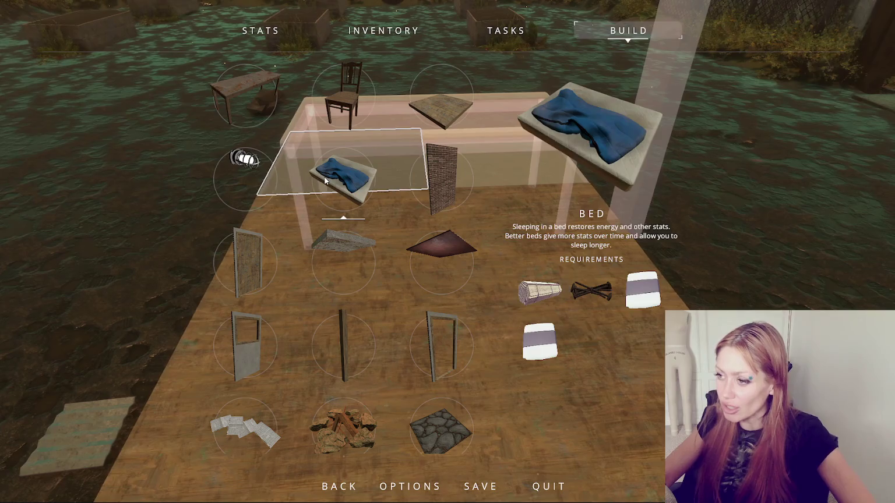
pyautogui.scroll(-1, 430, 204)
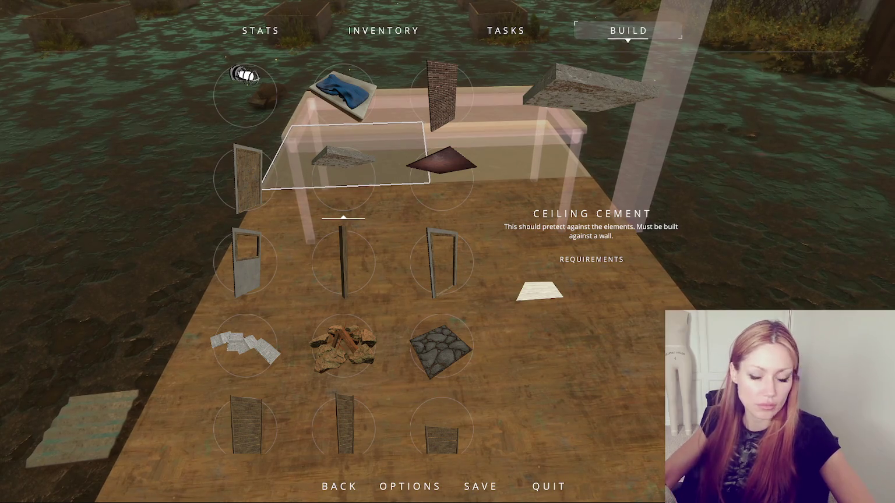
pyautogui.click(344, 344)
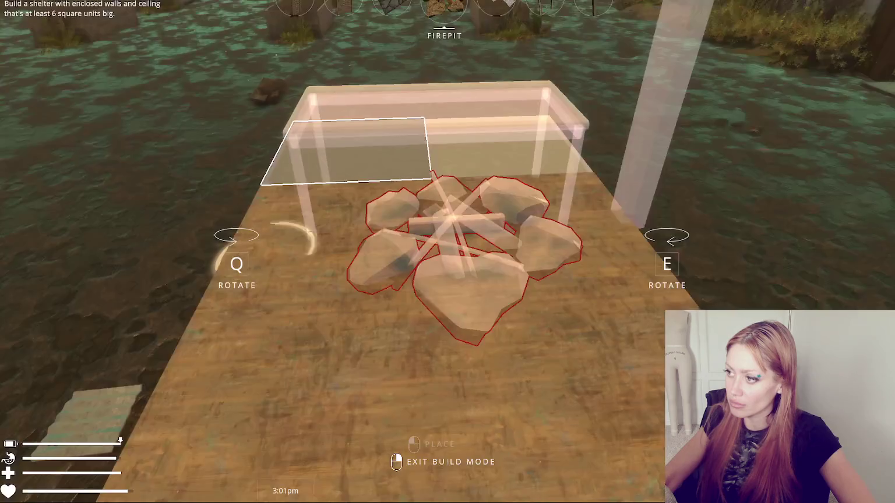
pyautogui.press('Escape')
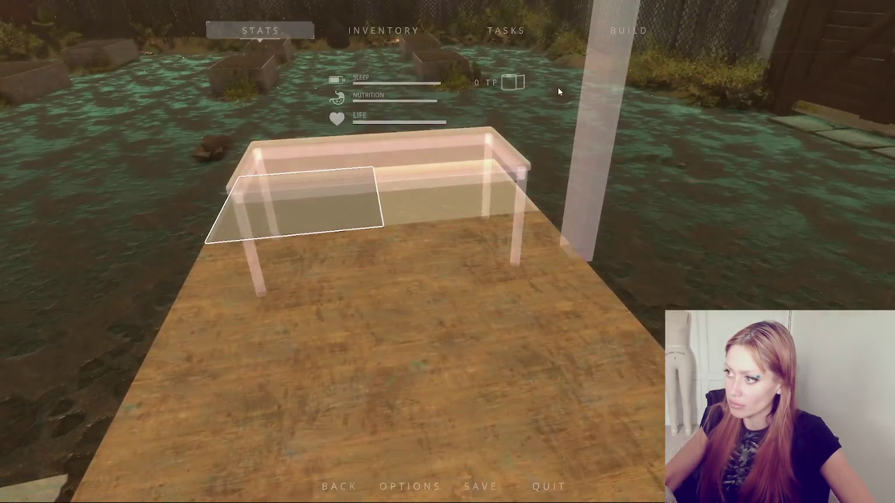
pyautogui.click(655, 22)
pyautogui.scroll(1, 344, 153)
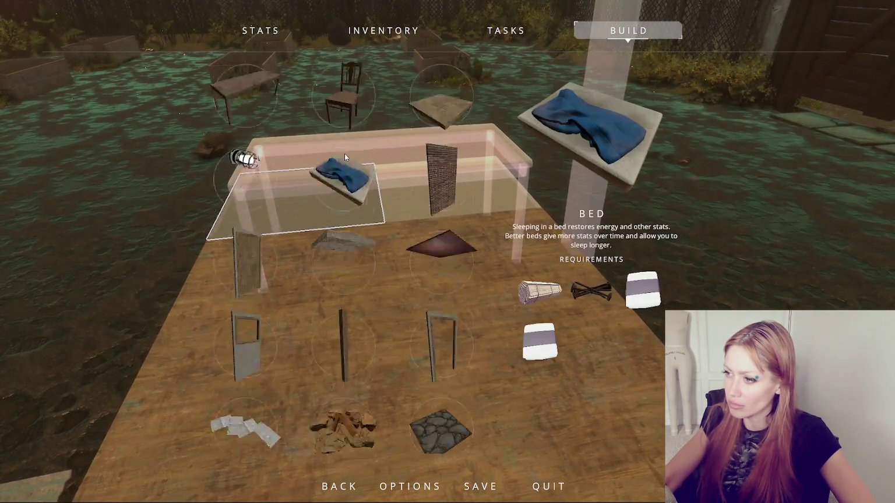
# - Browse the build grid's items, then enter build mode with Ceiling Metal selected
pyautogui.scroll(-3, 343, 170)
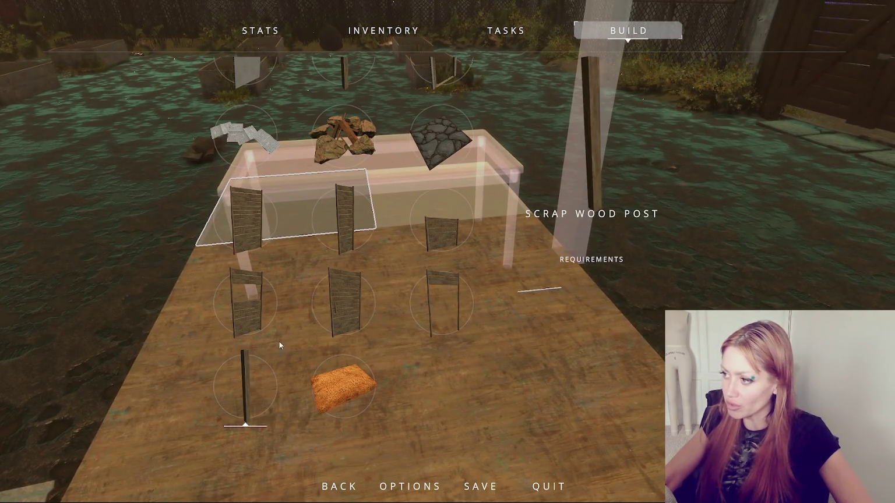
pyautogui.scroll(1, 346, 82)
pyautogui.scroll(3, 350, 244)
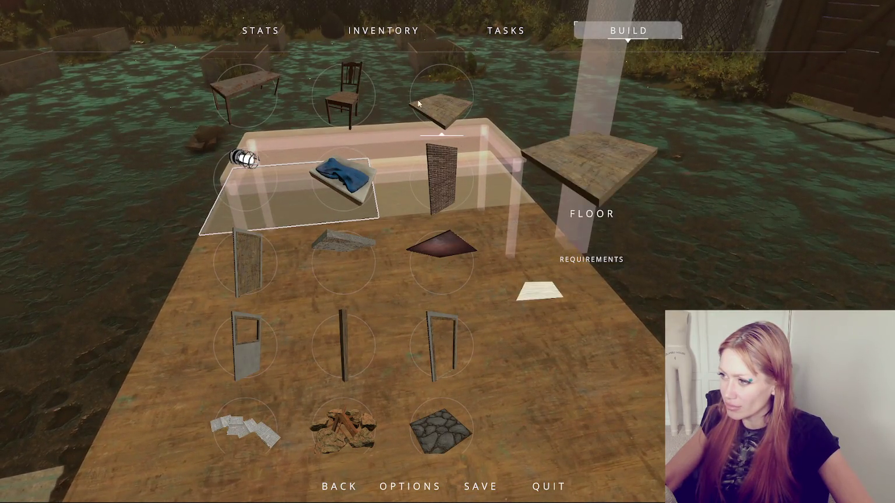
pyautogui.press('Left')
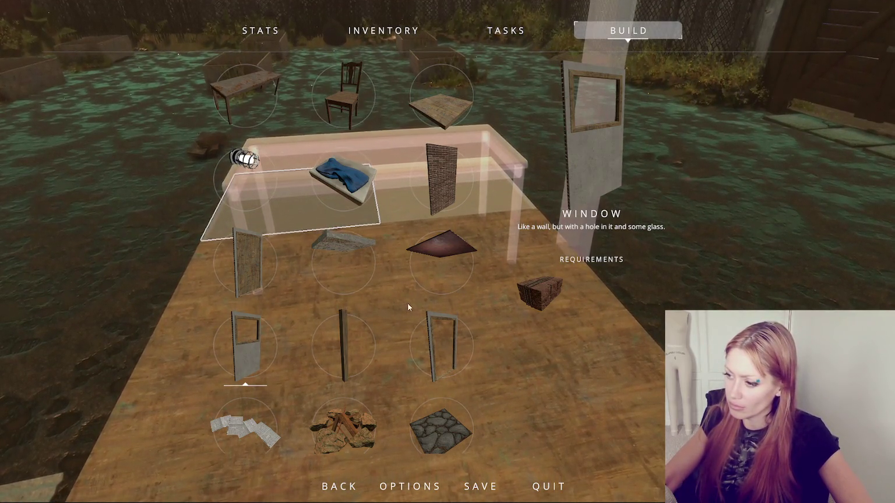
pyautogui.scroll(-2, 442, 347)
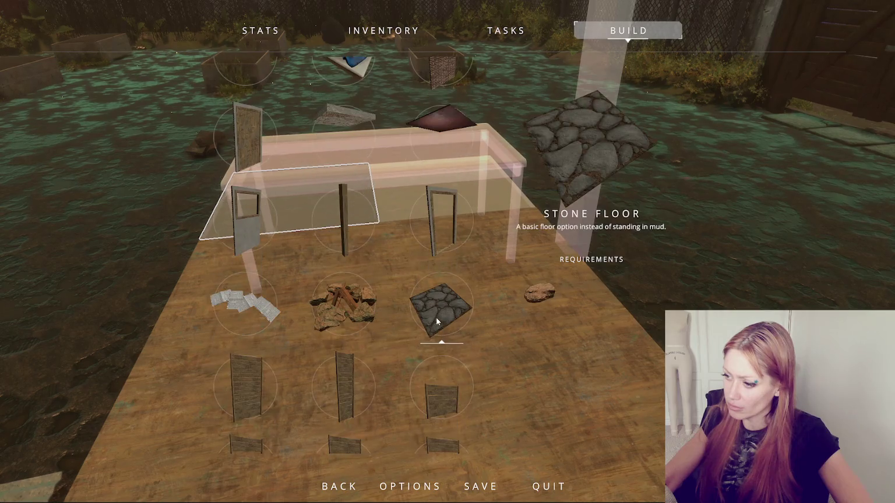
pyautogui.scroll(2, 435, 316)
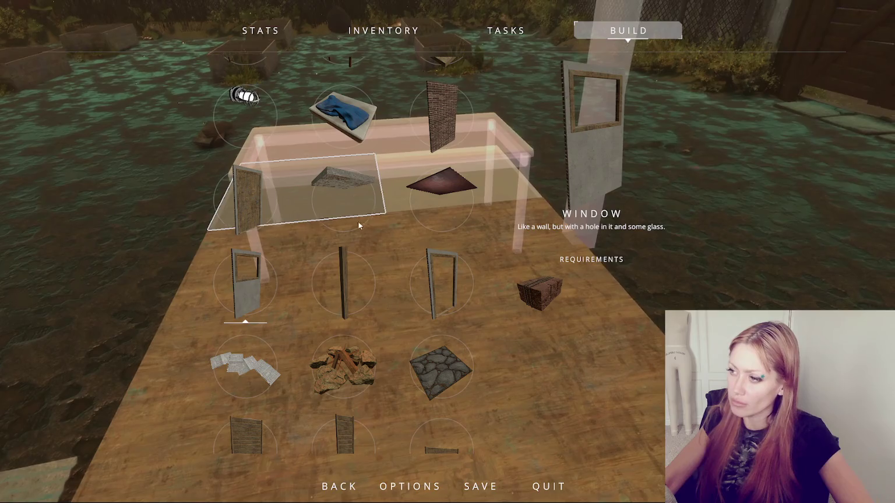
pyautogui.press('Escape')
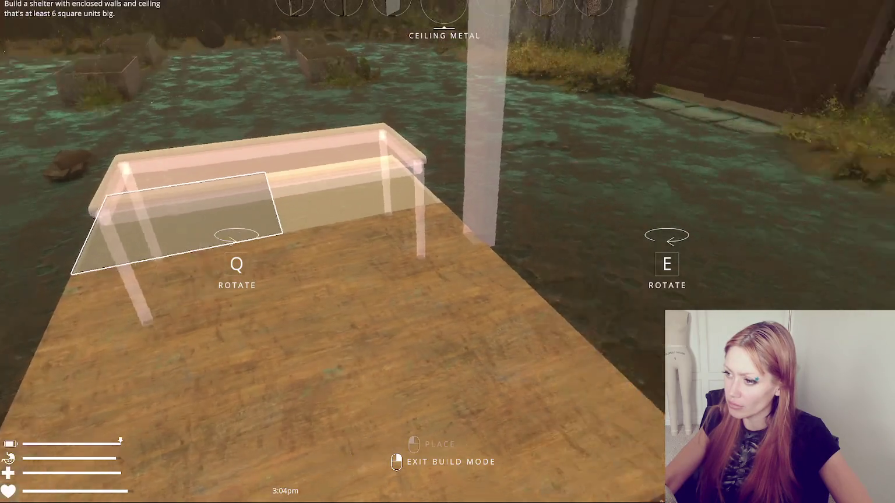
# - Cycle the build piece to Door and set it in the door frame at the deck's edge
pyautogui.scroll(-4, 447, 252)
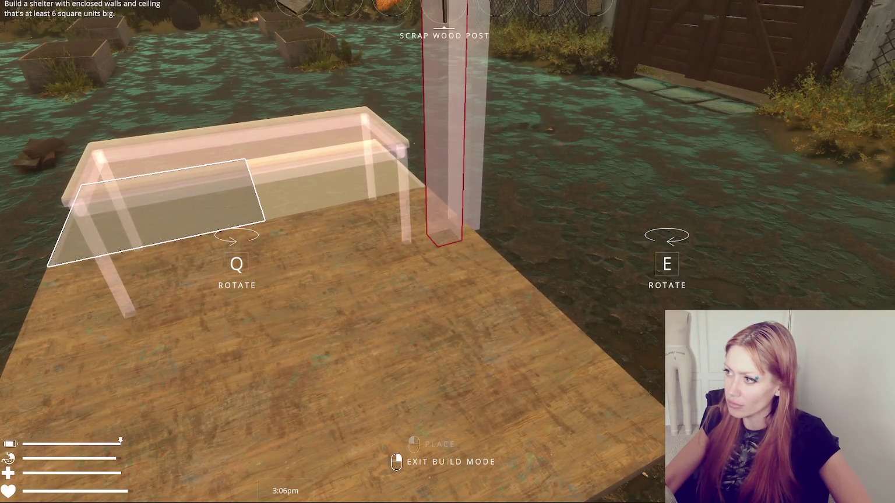
pyautogui.scroll(-4, 447, 252)
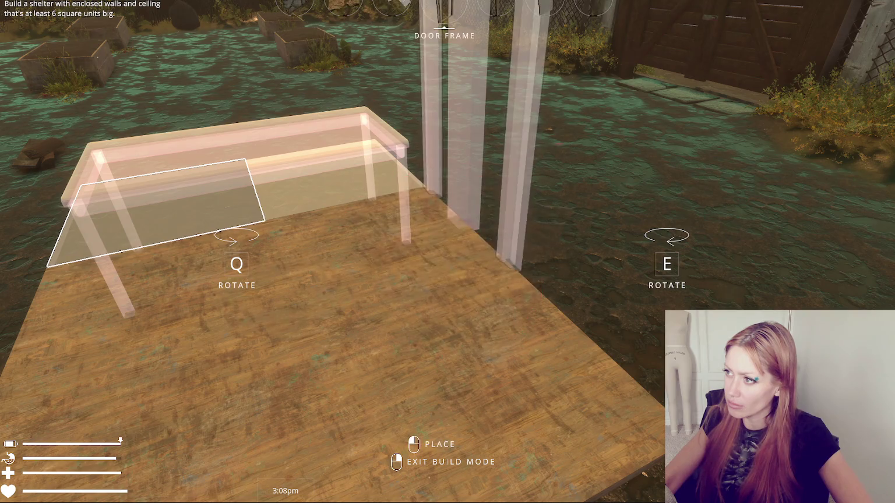
pyautogui.scroll(-3, 448, 252)
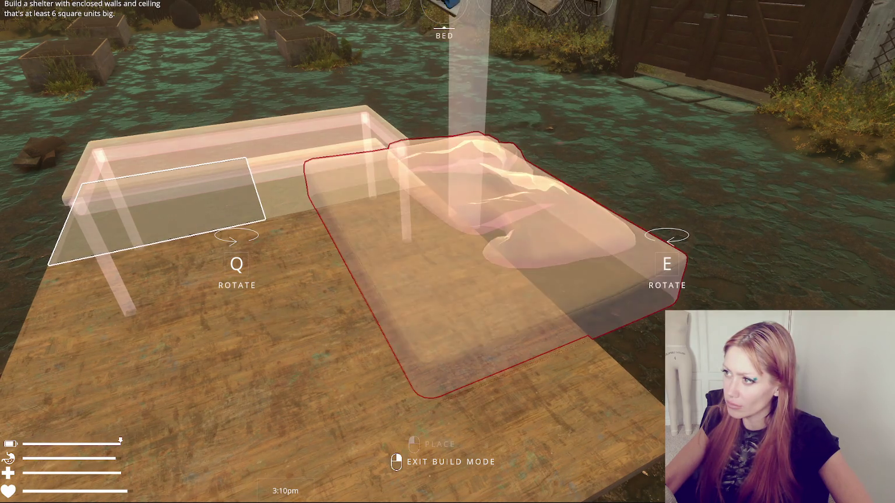
pyautogui.scroll(-1, 448, 252)
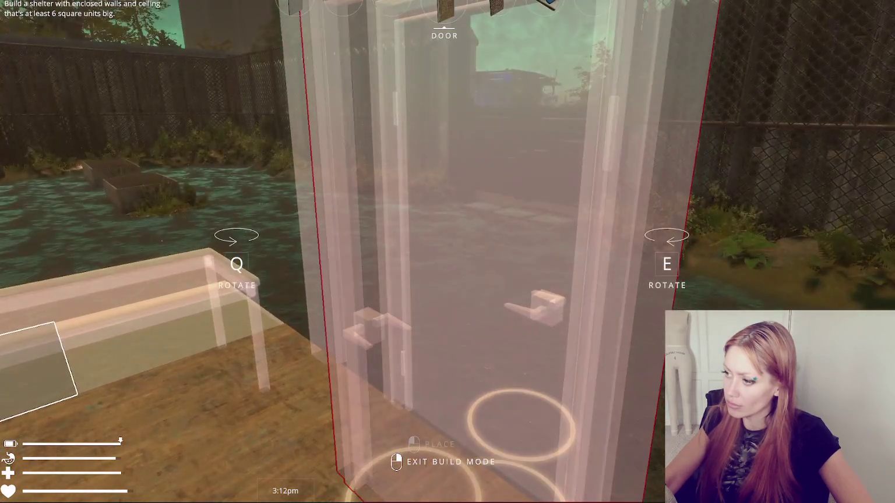
pyautogui.rightClick(445, 237)
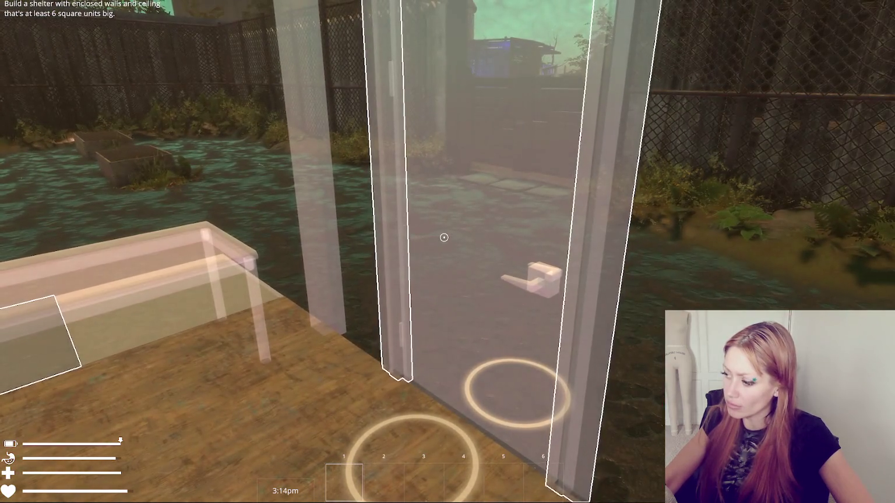
# - Pick up the brick bundles lying beside the door
pyautogui.press('Escape')
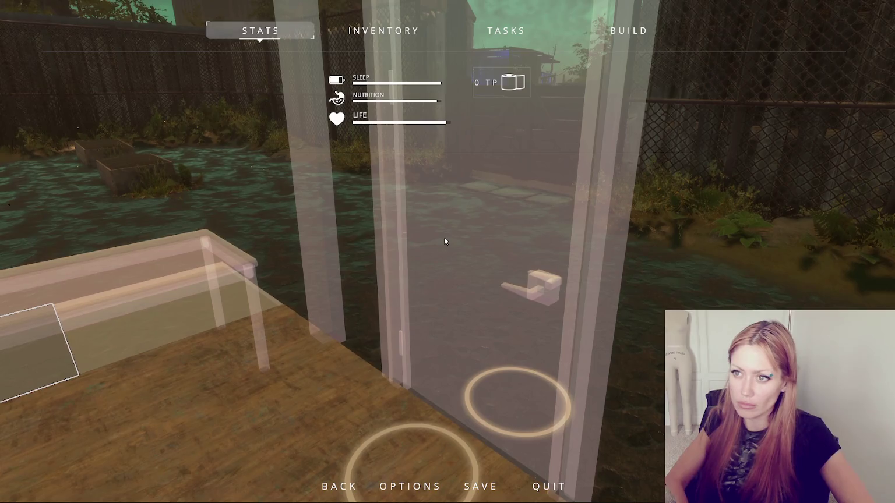
pyautogui.press('Escape')
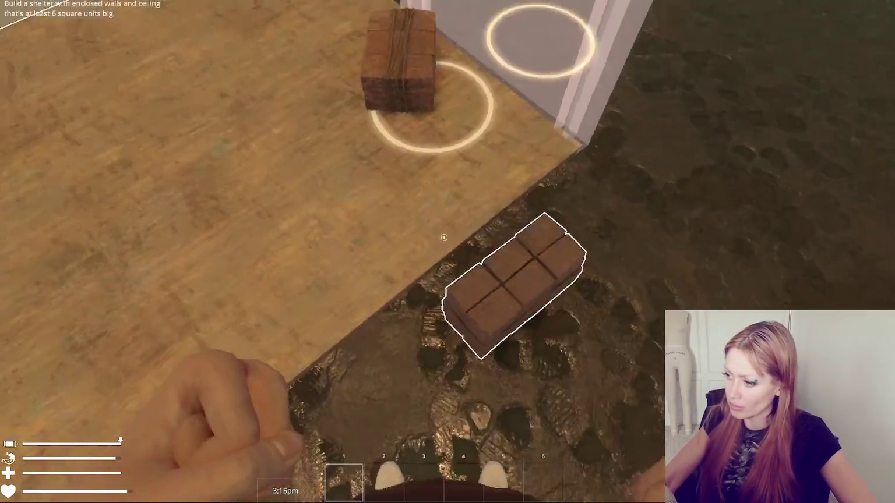
pyautogui.click(444, 237)
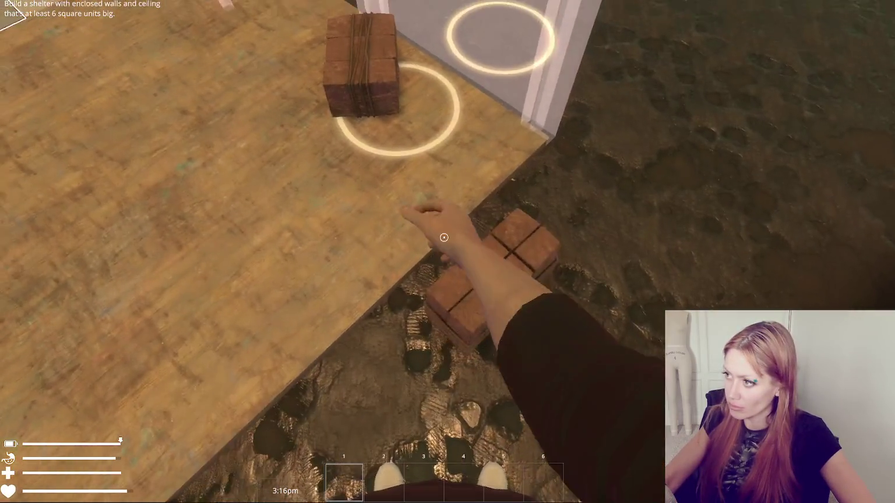
# - Pick up the second brick pile to finish the wooden door, then bring up the build item list
pyautogui.click(444, 237)
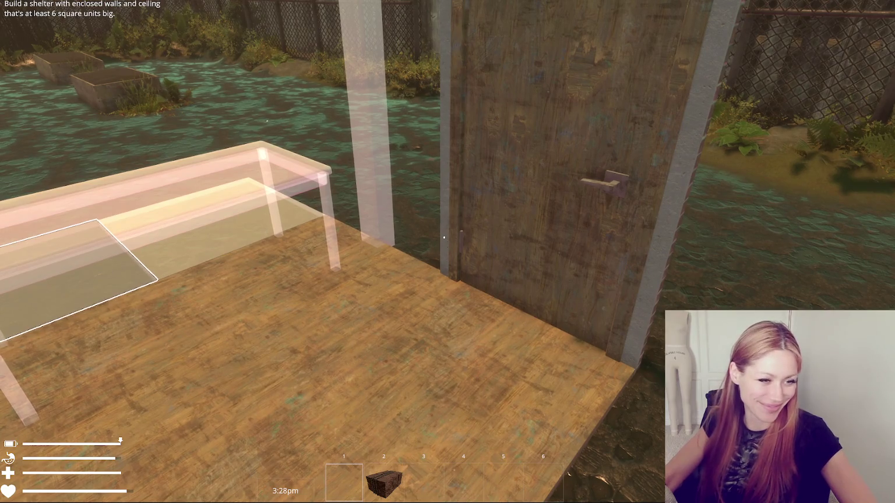
pyautogui.press('Tab')
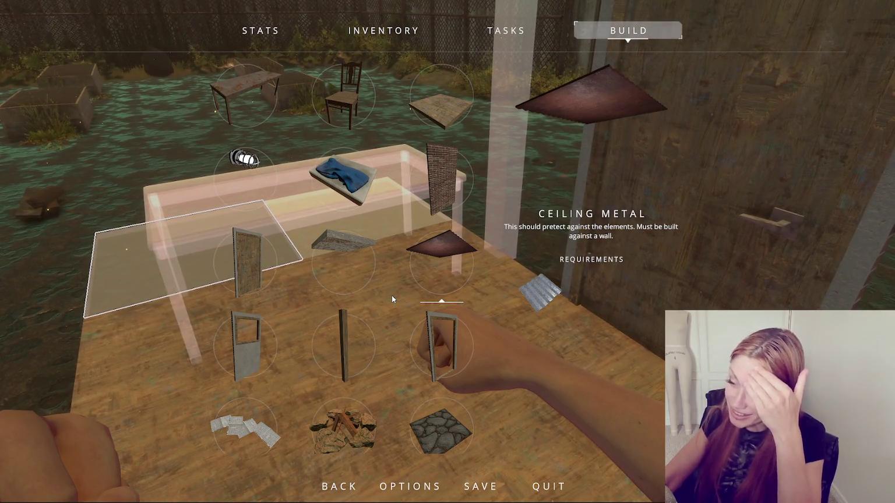
# - Scroll up and down through the build item grid to review the available items
pyautogui.scroll(-2, 391, 295)
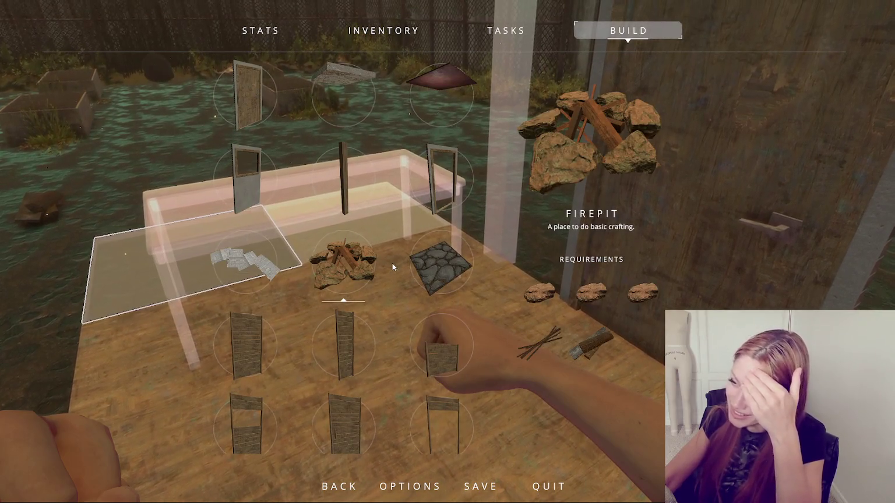
pyautogui.scroll(-2, 392, 264)
pyautogui.scroll(4, 399, 248)
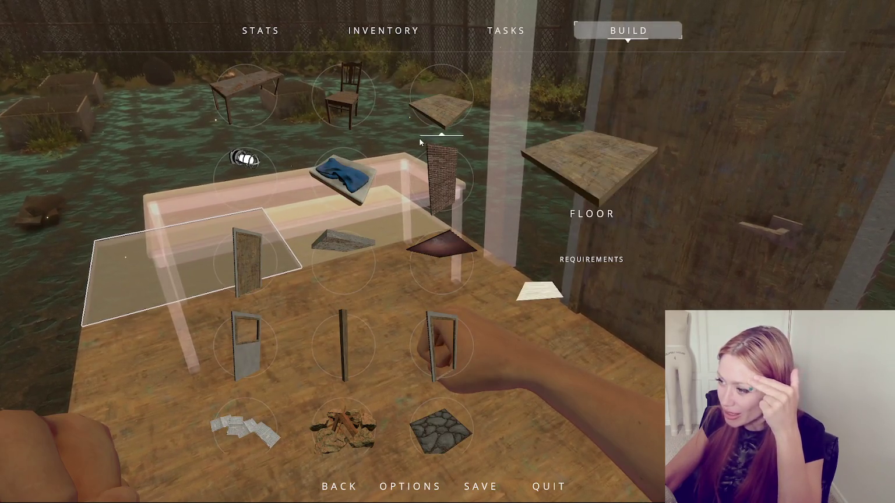
pyautogui.scroll(-3, 409, 168)
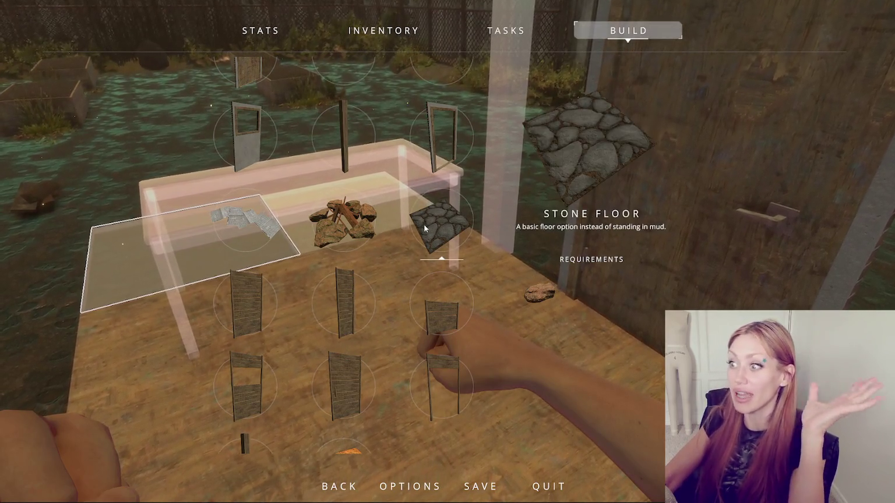
pyautogui.scroll(-2, 350, 187)
pyautogui.scroll(4, 349, 174)
pyautogui.scroll(1, 349, 169)
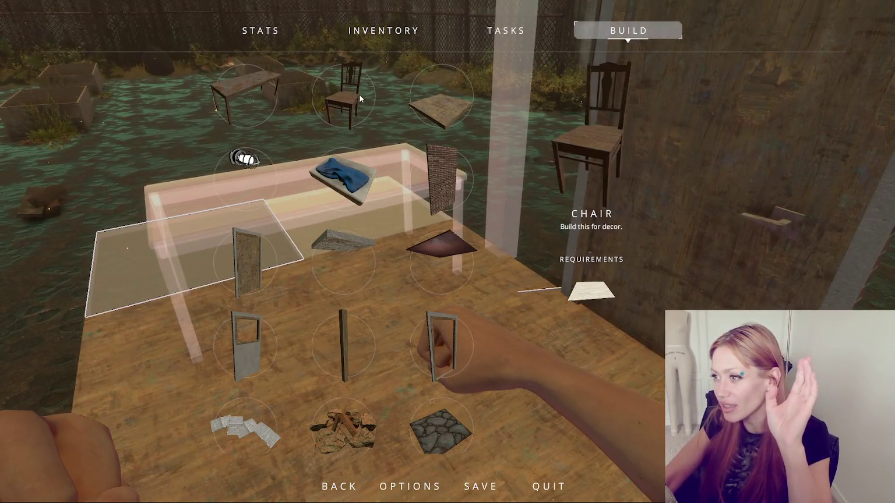
pyautogui.scroll(-1, 357, 276)
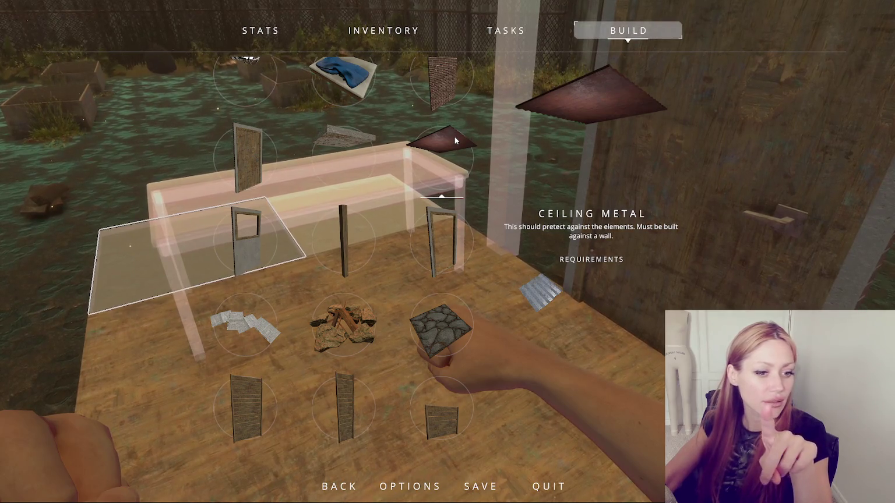
pyautogui.scroll(-2, 454, 136)
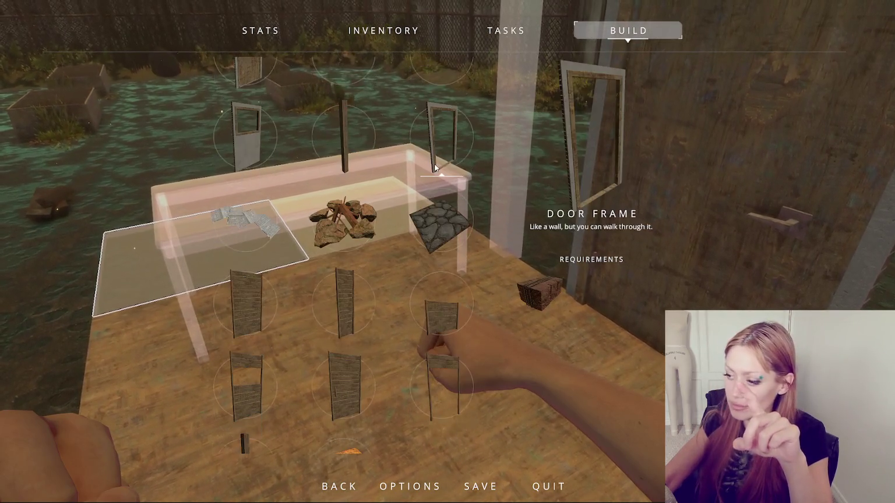
pyautogui.scroll(-1, 439, 161)
pyautogui.scroll(-1, 439, 162)
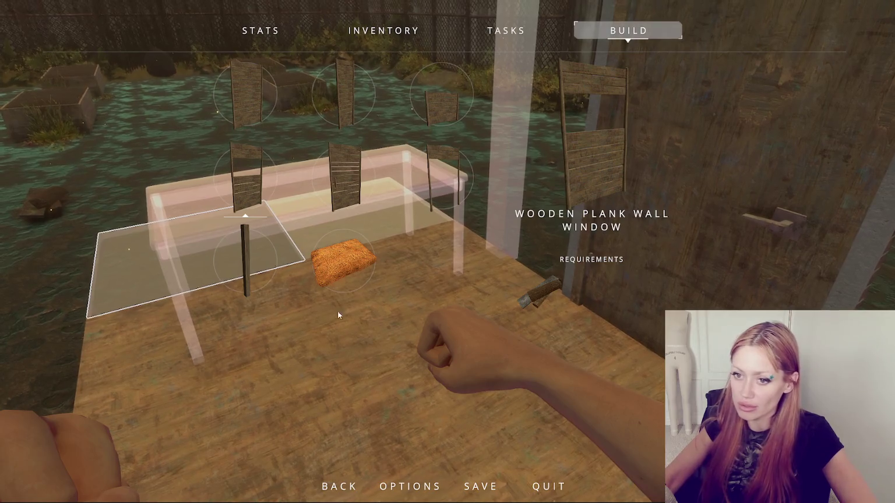
# - Inspect the Table build item, then pick the Firepit to start its placement preview
pyautogui.scroll(3, 250, 249)
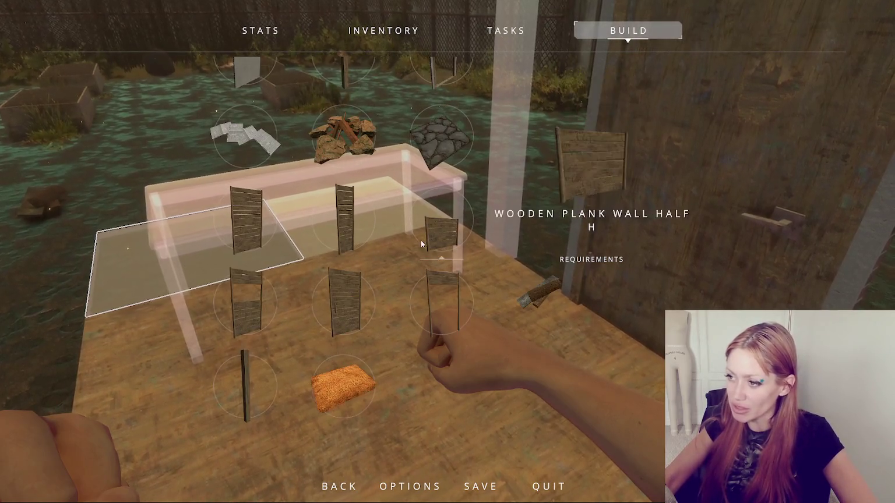
pyautogui.scroll(4, 357, 275)
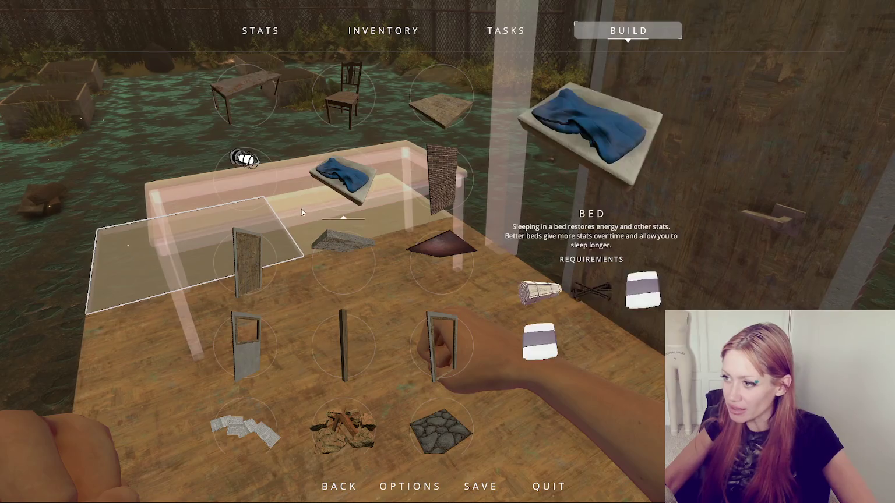
pyautogui.click(243, 89)
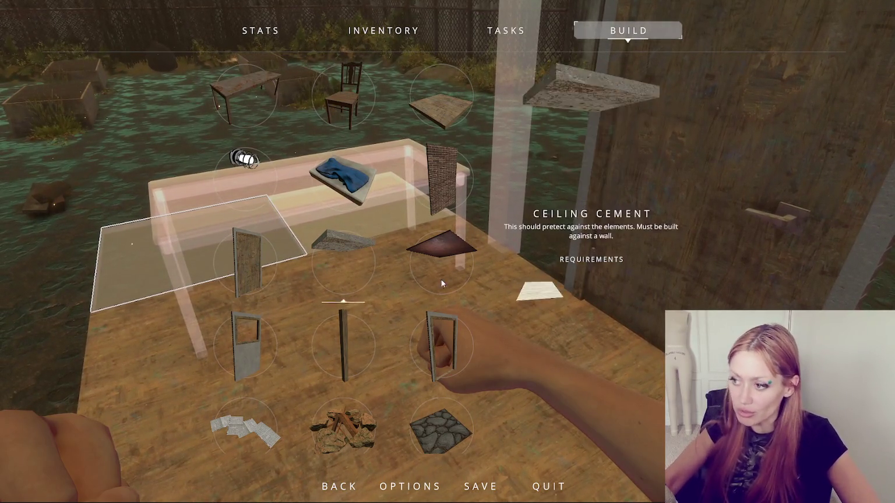
pyautogui.scroll(-2, 411, 168)
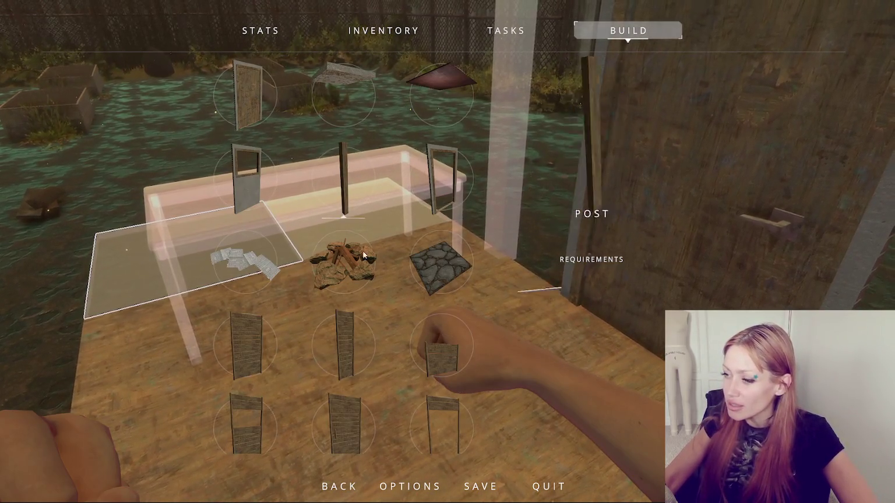
pyautogui.click(363, 273)
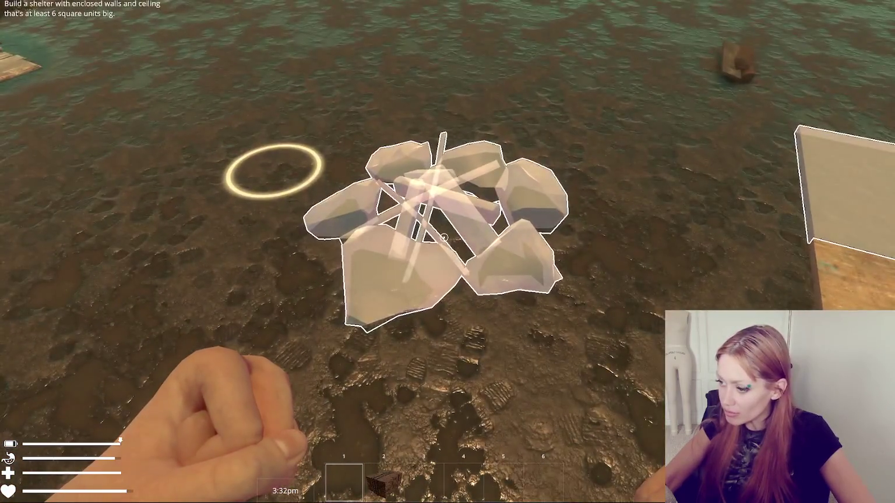
# - Toggle the in-game menu closed and add a rock to the firepit build
pyautogui.press('Escape')
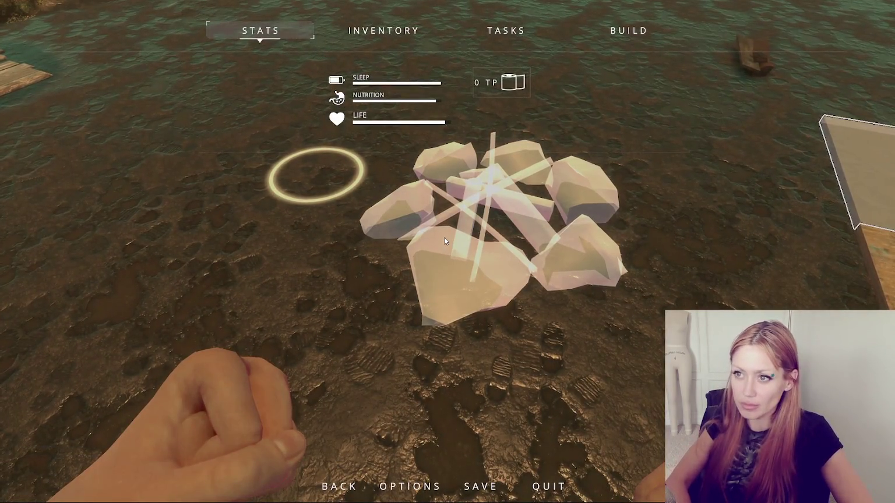
pyautogui.press('Escape')
pyautogui.press('Escape')
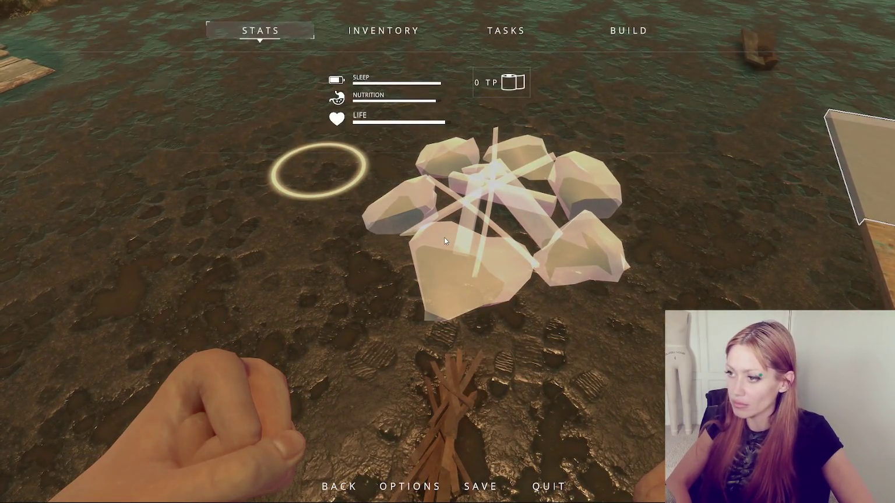
pyautogui.press('Escape')
pyautogui.press('Escape')
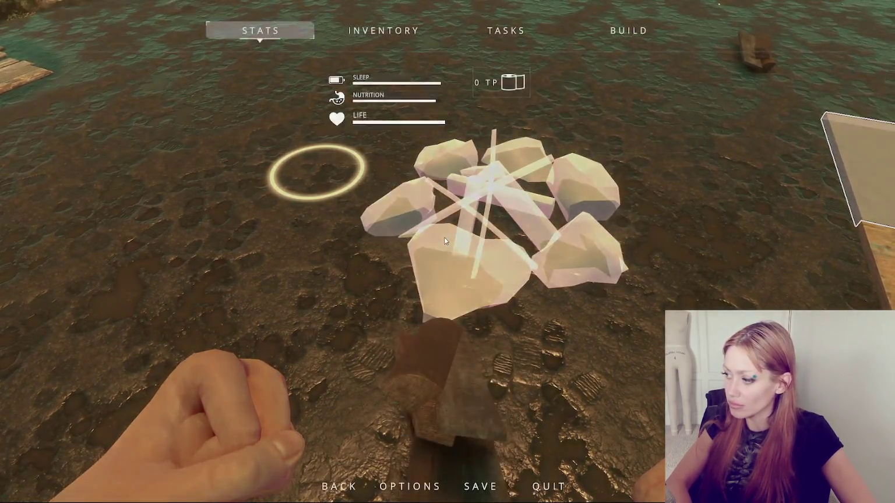
pyautogui.press('Escape')
pyautogui.press('Escape')
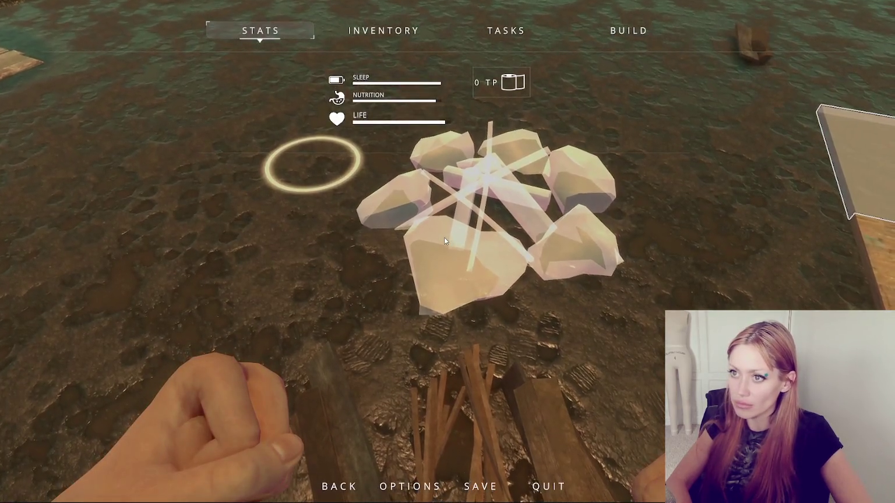
pyautogui.click(444, 237)
pyautogui.press('Escape')
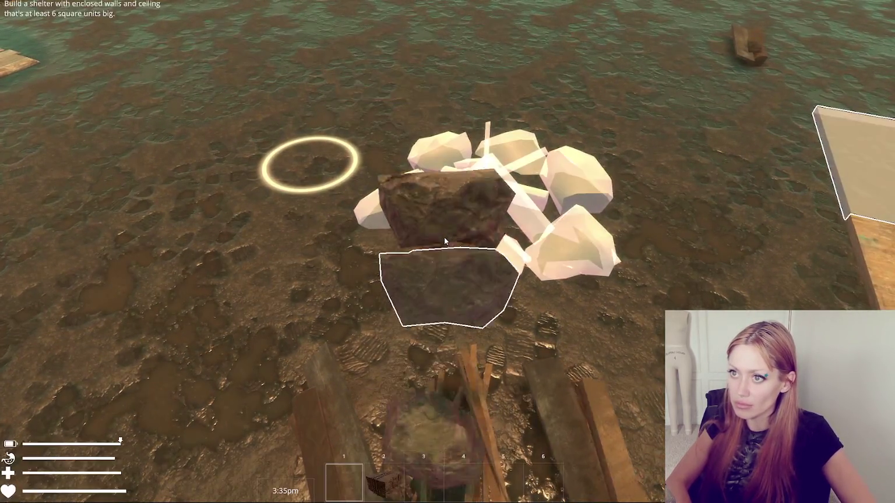
pyautogui.press('Escape')
pyautogui.press('Escape')
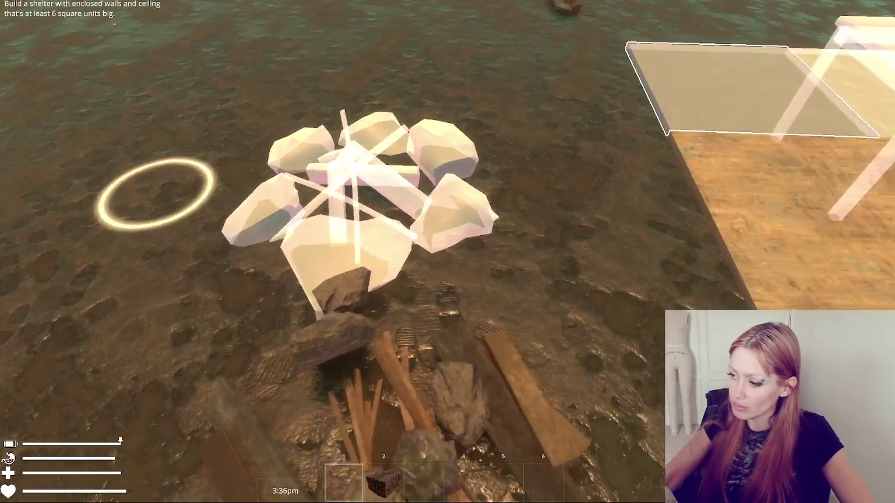
# - Gather stones from the ground and place one into the firepit ring
pyautogui.click(444, 237)
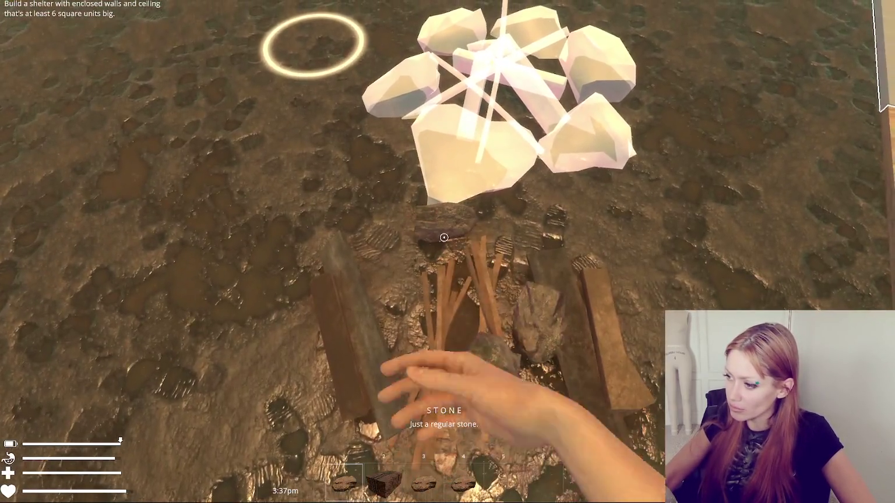
pyautogui.click(444, 237)
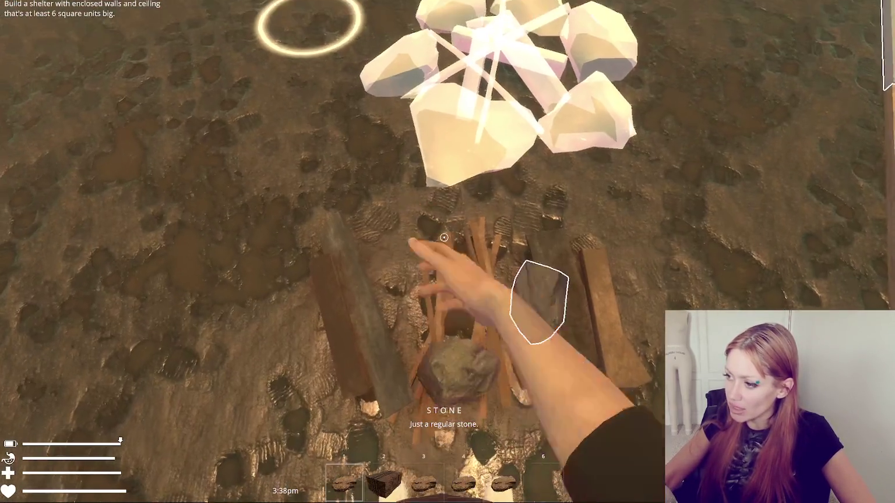
pyautogui.click(444, 237)
pyautogui.click(445, 236)
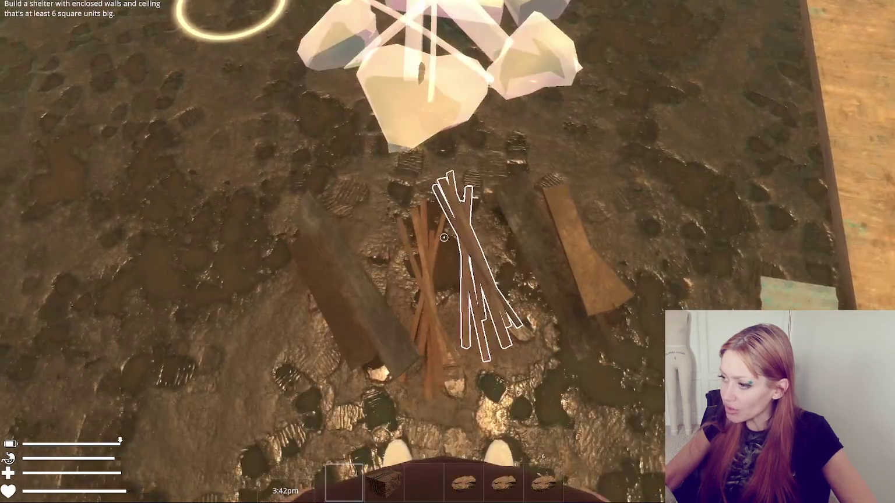
# - Add the kindling to complete the lit firepit and use it to open the Crafting Bench
pyautogui.click(444, 237)
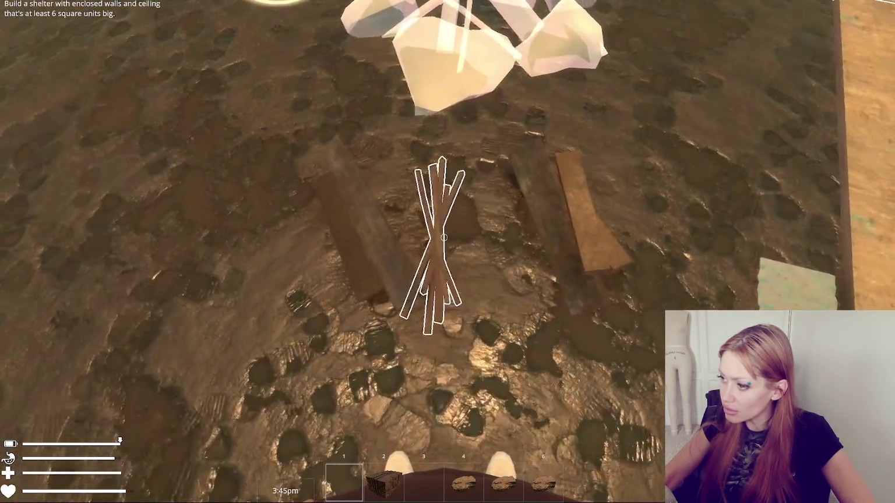
pyautogui.click(444, 237)
pyautogui.click(444, 237)
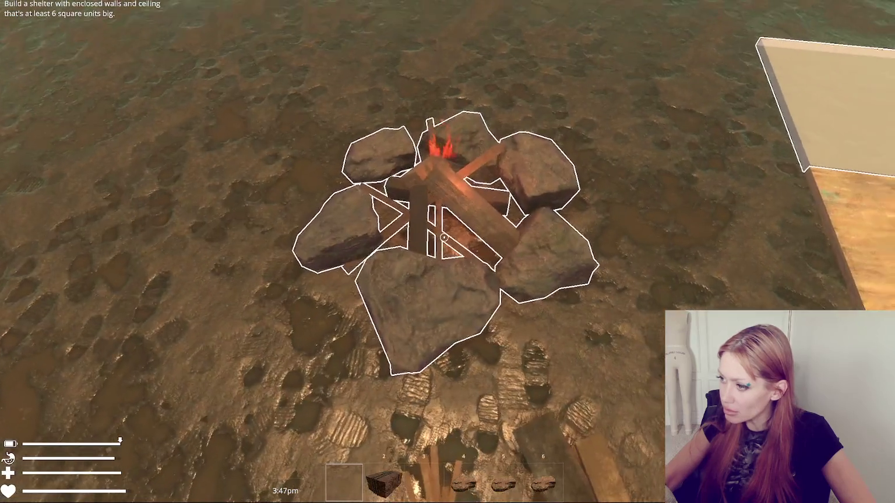
pyautogui.click(443, 237)
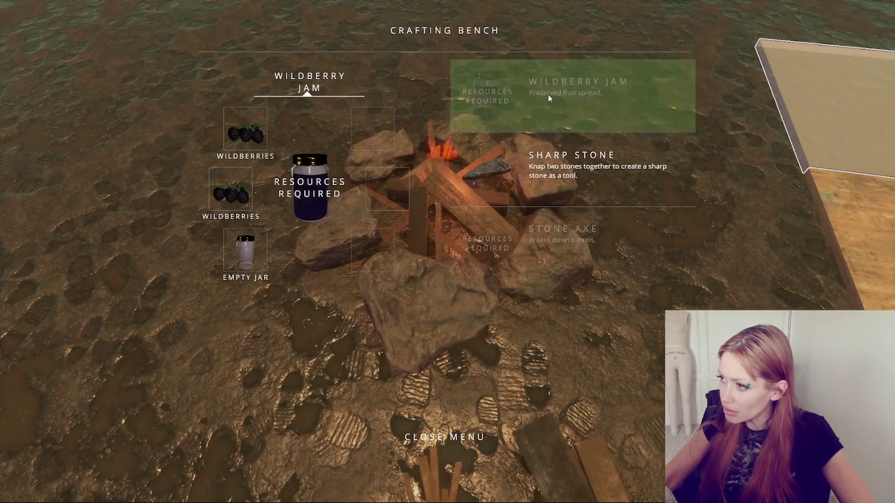
# - Check the Stone Axe ingredients, close the Crafting Bench, and walk back toward the shelter door
pyautogui.click(542, 249)
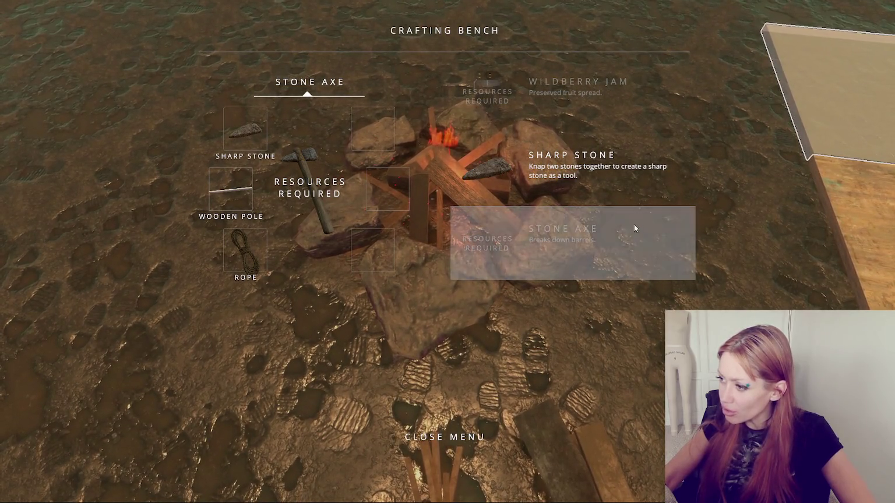
pyautogui.press('Escape')
pyautogui.press('w')
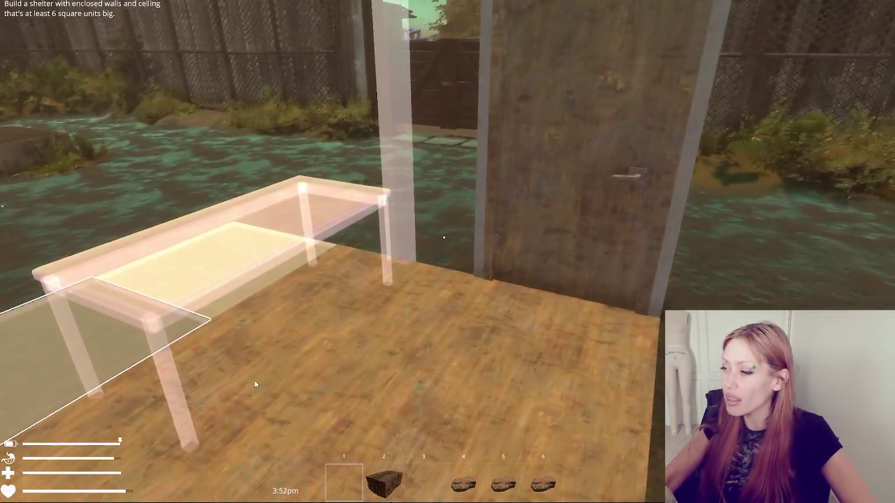
# - Reopen the in-game menu on the BUILD tab and scroll the grid to the Crafting Bench and Couch entries
pyautogui.press('Escape')
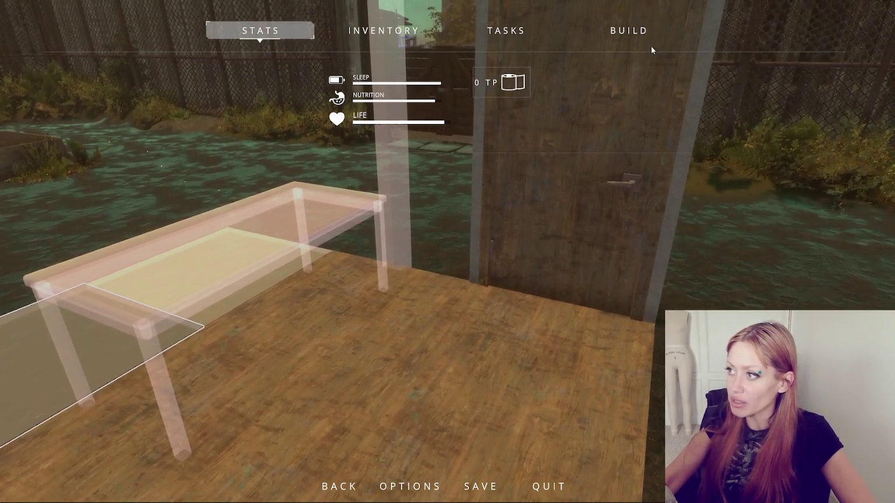
pyautogui.click(628, 30)
pyautogui.scroll(-5, 442, 221)
pyautogui.scroll(-10, 404, 257)
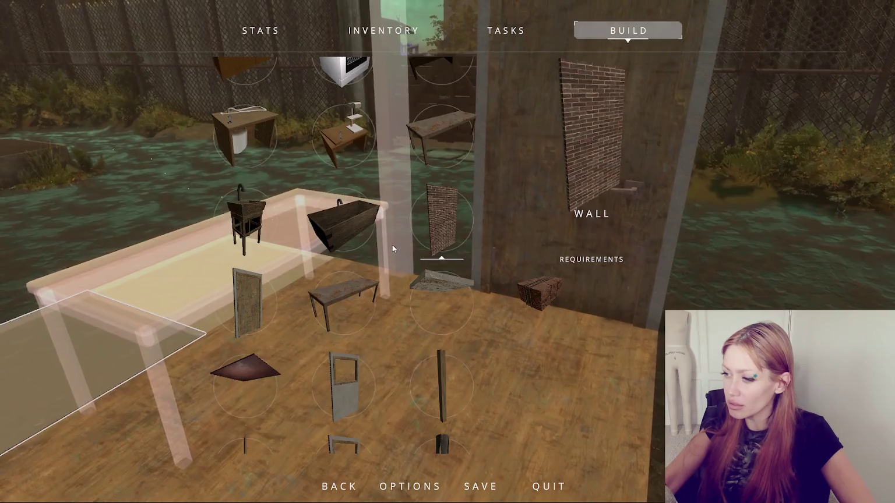
pyautogui.scroll(-2, 345, 268)
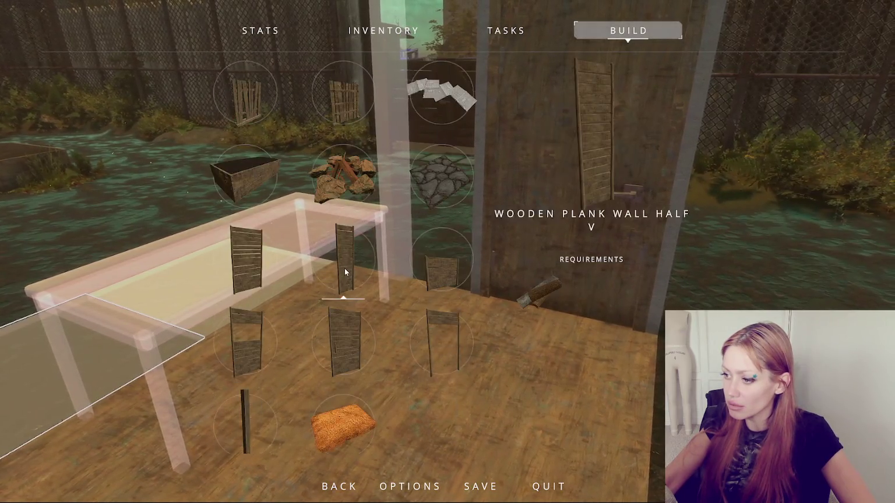
pyautogui.scroll(5, 344, 271)
pyautogui.scroll(8, 337, 270)
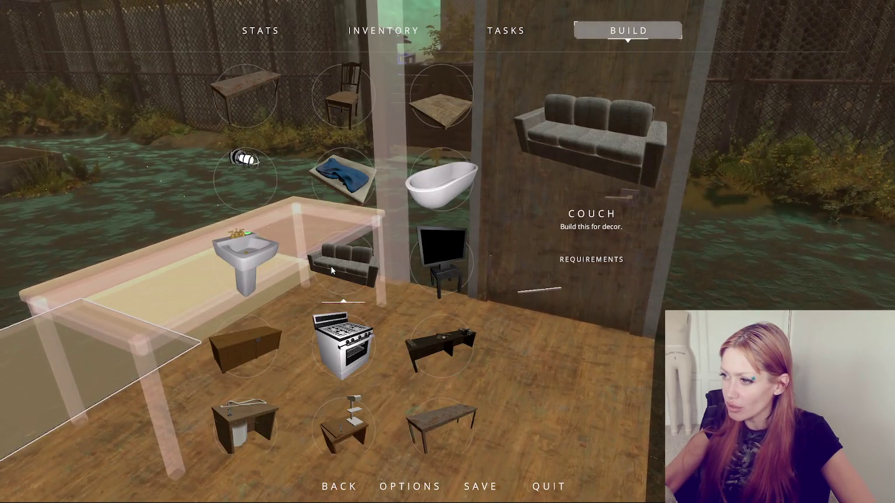
pyautogui.scroll(-5, 333, 265)
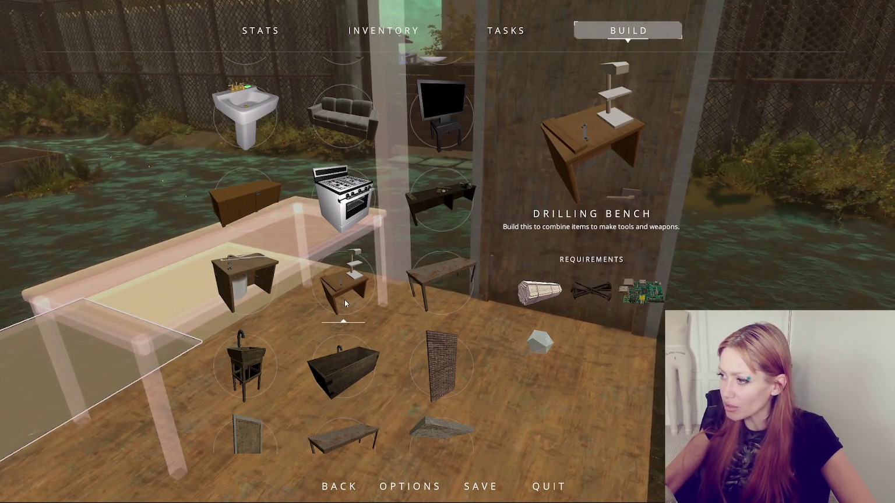